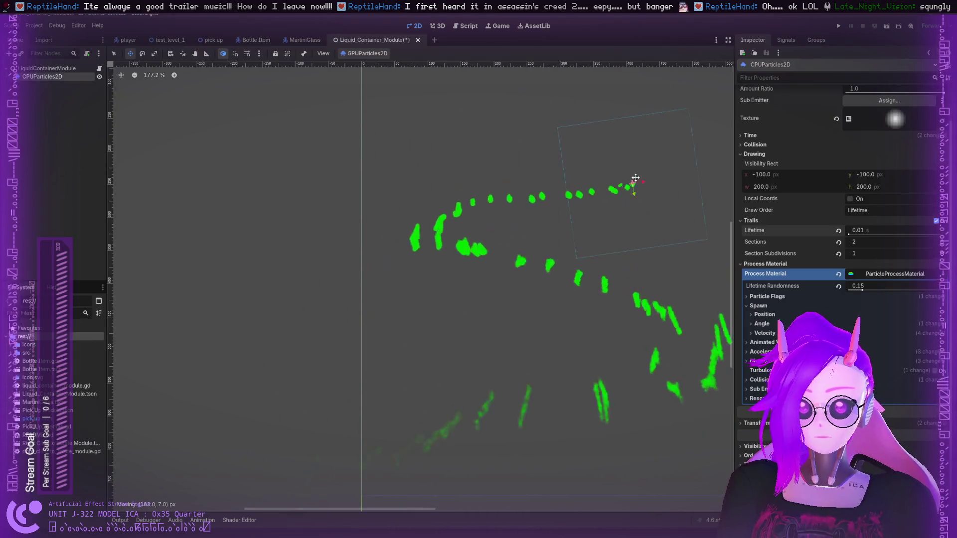
Drag the GPUParticles2D emitter around the 2D viewport, watching its green stream trail behind it
{"action": "mouse_move", "coordinate": [433, 203]}
{"action": "left_mouse_down"}
{"action": "mouse_move", "coordinate": [610, 193]}
{"action": "mouse_move", "coordinate": [485, 196]}
{"action": "mouse_move", "coordinate": [662, 212]}
{"action": "mouse_move", "coordinate": [443, 220]}
{"action": "mouse_move", "coordinate": [647, 212]}
{"action": "mouse_move", "coordinate": [501, 213]}
{"action": "mouse_move", "coordinate": [624, 199]}
{"action": "mouse_move", "coordinate": [470, 210]}
{"action": "mouse_move", "coordinate": [657, 188]}
{"action": "mouse_move", "coordinate": [528, 223]}
{"action": "mouse_move", "coordinate": [660, 148]}
{"action": "mouse_move", "coordinate": [384, 185]}
{"action": "mouse_move", "coordinate": [633, 149]}
{"action": "mouse_move", "coordinate": [549, 167]}
{"action": "mouse_move", "coordinate": [439, 210]}
{"action": "mouse_move", "coordinate": [658, 192]}
{"action": "mouse_move", "coordinate": [604, 248]}
{"action": "mouse_move", "coordinate": [445, 175]}
{"action": "mouse_move", "coordinate": [506, 186]}
{"action": "mouse_move", "coordinate": [539, 207]}
{"action": "mouse_move", "coordinate": [394, 172]}
{"action": "mouse_move", "coordinate": [410, 154]}
{"action": "mouse_move", "coordinate": [475, 151]}
{"action": "left_mouse_up"}
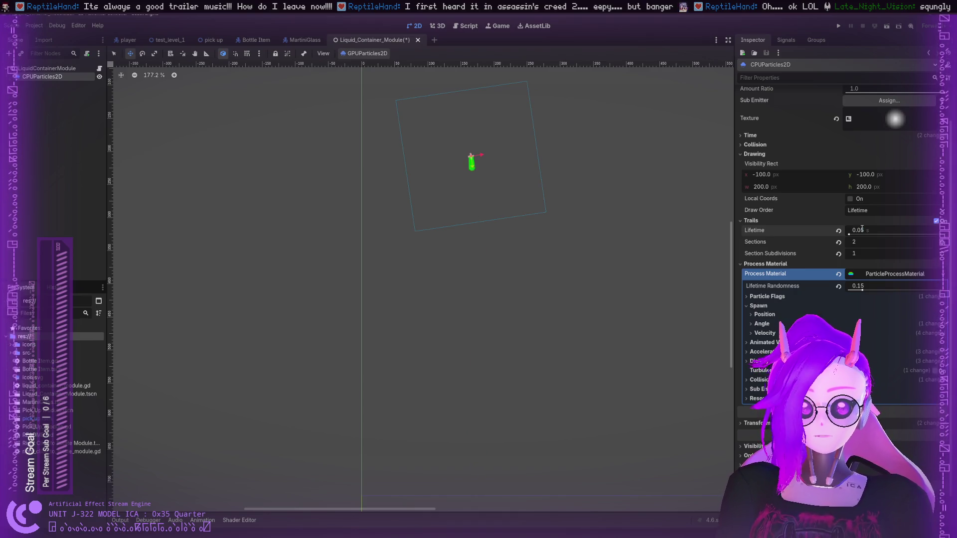
{"action": "mouse_move", "coordinate": [602, 136]}
{"action": "left_mouse_down"}
{"action": "mouse_move", "coordinate": [487, 145]}
{"action": "mouse_move", "coordinate": [515, 165]}
{"action": "mouse_move", "coordinate": [473, 167]}
{"action": "mouse_move", "coordinate": [552, 184]}
{"action": "mouse_move", "coordinate": [540, 194]}
{"action": "mouse_move", "coordinate": [559, 202]}
{"action": "mouse_move", "coordinate": [488, 206]}
{"action": "left_mouse_up"}
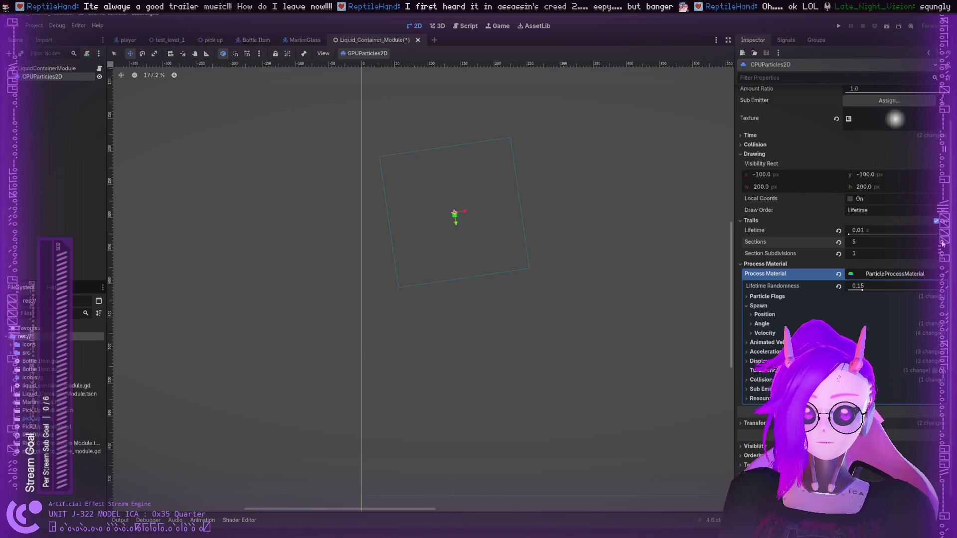
{"action": "mouse_move", "coordinate": [618, 200]}
{"action": "left_mouse_down"}
{"action": "mouse_move", "coordinate": [444, 268]}
{"action": "mouse_move", "coordinate": [449, 149]}
{"action": "mouse_move", "coordinate": [474, 151]}
{"action": "mouse_move", "coordinate": [429, 230]}
{"action": "left_mouse_up"}
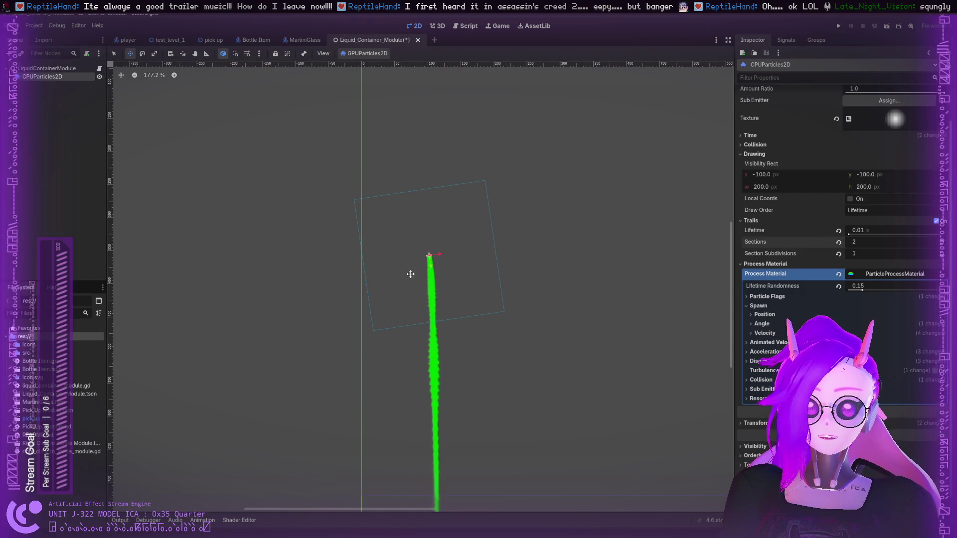
{"action": "mouse_move", "coordinate": [428, 260]}
{"action": "left_mouse_down"}
{"action": "mouse_move", "coordinate": [573, 212]}
{"action": "mouse_move", "coordinate": [534, 165]}
{"action": "mouse_move", "coordinate": [399, 242]}
{"action": "mouse_move", "coordinate": [481, 269]}
{"action": "mouse_move", "coordinate": [631, 227]}
{"action": "mouse_move", "coordinate": [448, 191]}
{"action": "mouse_move", "coordinate": [464, 179]}
{"action": "mouse_move", "coordinate": [444, 192]}
{"action": "mouse_move", "coordinate": [436, 183]}
{"action": "mouse_move", "coordinate": [469, 197]}
{"action": "mouse_move", "coordinate": [402, 147]}
{"action": "mouse_move", "coordinate": [502, 152]}
{"action": "mouse_move", "coordinate": [648, 180]}
{"action": "mouse_move", "coordinate": [470, 160]}
{"action": "mouse_move", "coordinate": [374, 171]}
{"action": "mouse_move", "coordinate": [483, 178]}
{"action": "mouse_move", "coordinate": [538, 160]}
{"action": "mouse_move", "coordinate": [516, 223]}
{"action": "left_mouse_up"}
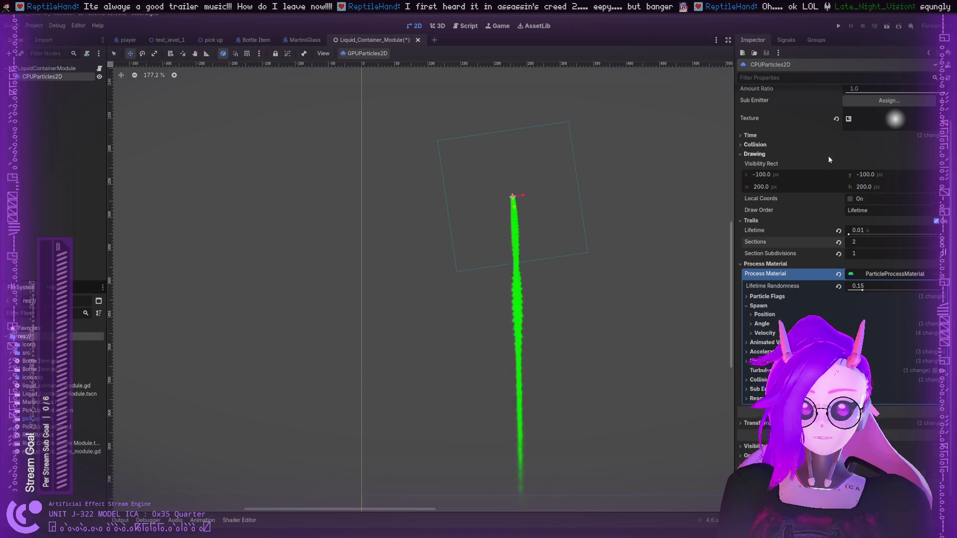
Revert the emitter's Node2D rotation to 0° and frame it in the viewport
{"action": "scroll", "coordinate": [824, 155], "scroll_direction": "up", "scroll_amount": 2}
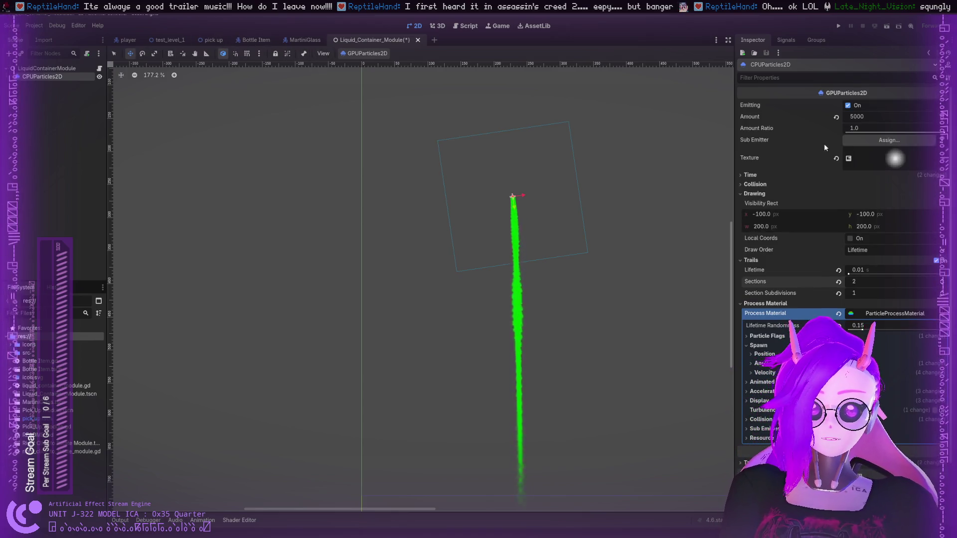
{"action": "left_click", "coordinate": [749, 194]}
{"action": "left_click", "coordinate": [745, 205]}
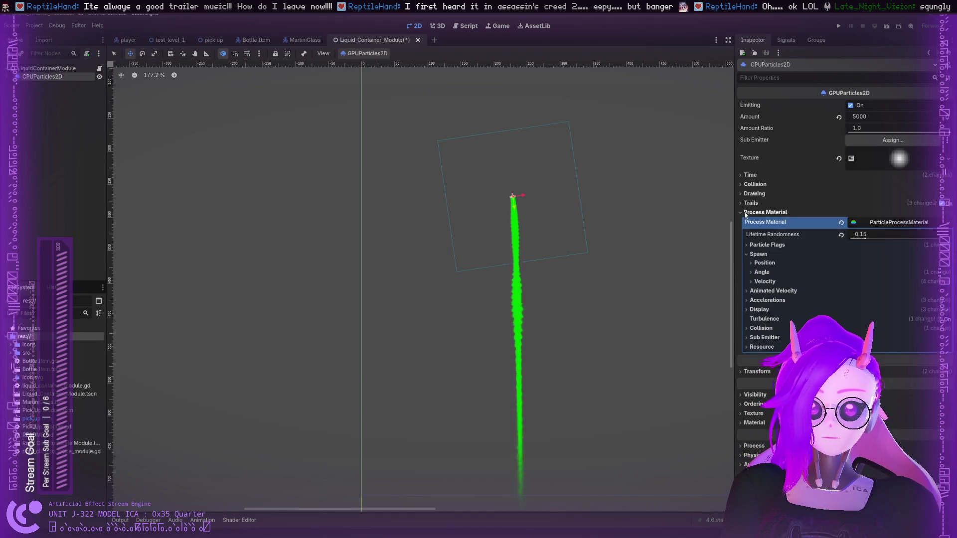
{"action": "left_click", "coordinate": [745, 212]}
{"action": "left_click", "coordinate": [757, 236]}
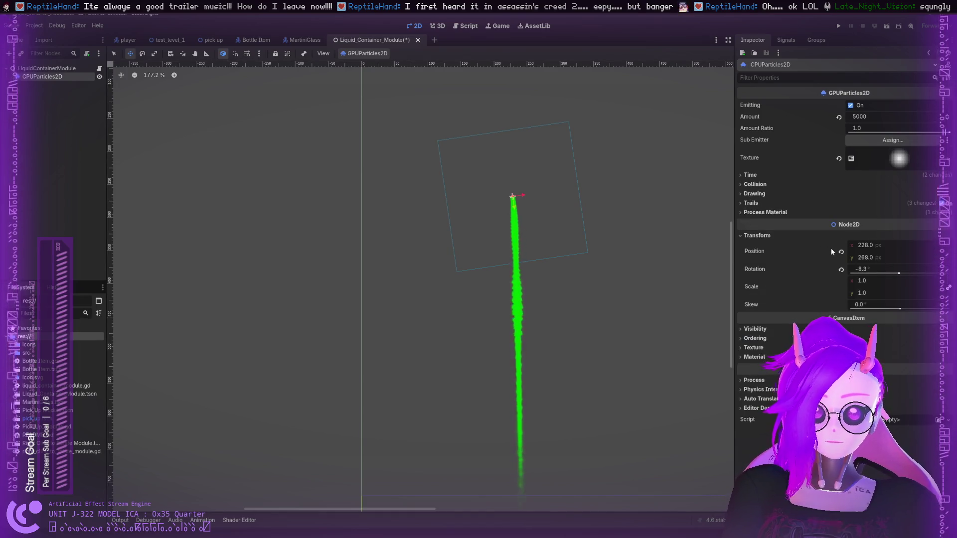
{"action": "left_click", "coordinate": [842, 269]}
{"action": "key", "text": "f"}
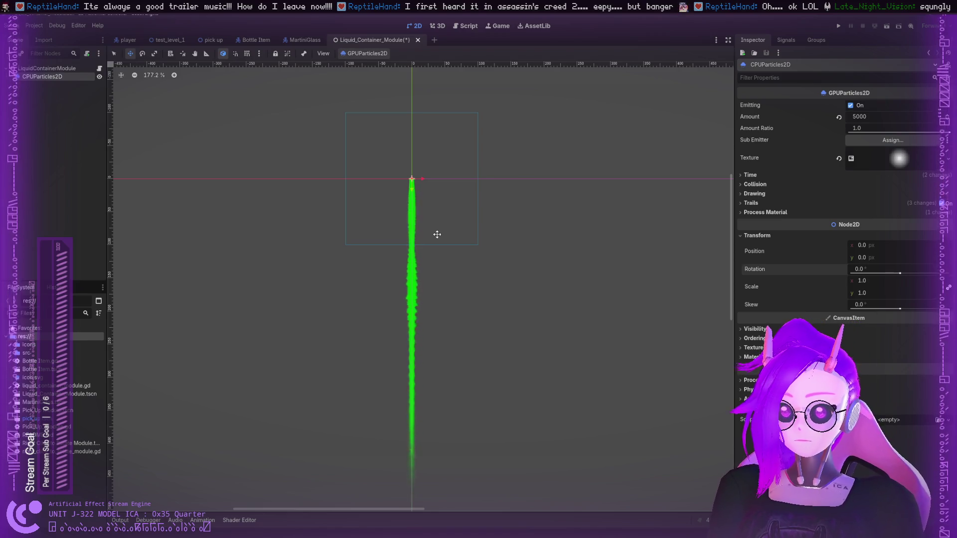
{"action": "scroll", "coordinate": [400, 180], "scroll_direction": "up", "scroll_amount": 4}
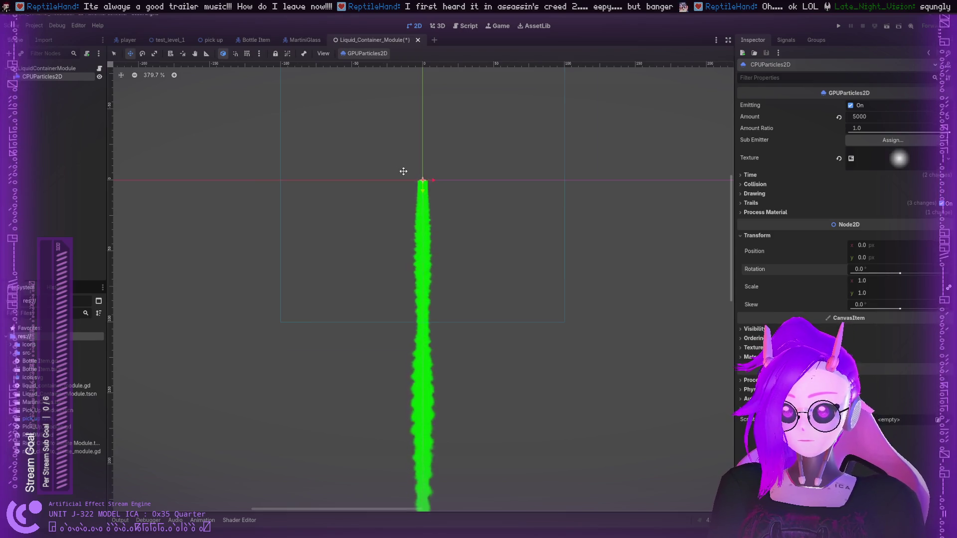
{"action": "scroll", "coordinate": [403, 171], "scroll_direction": "up", "scroll_amount": 15}
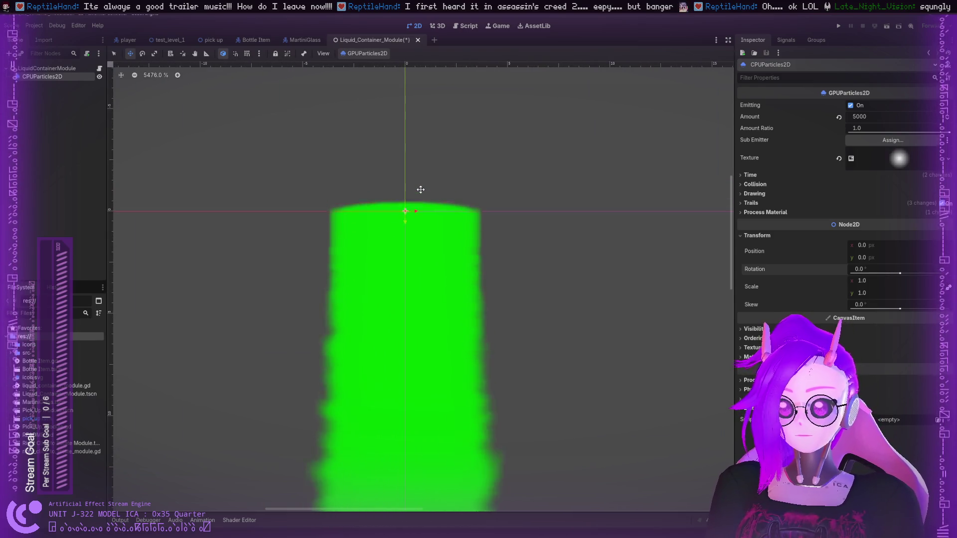
{"action": "scroll", "coordinate": [421, 189], "scroll_direction": "down", "scroll_amount": 11}
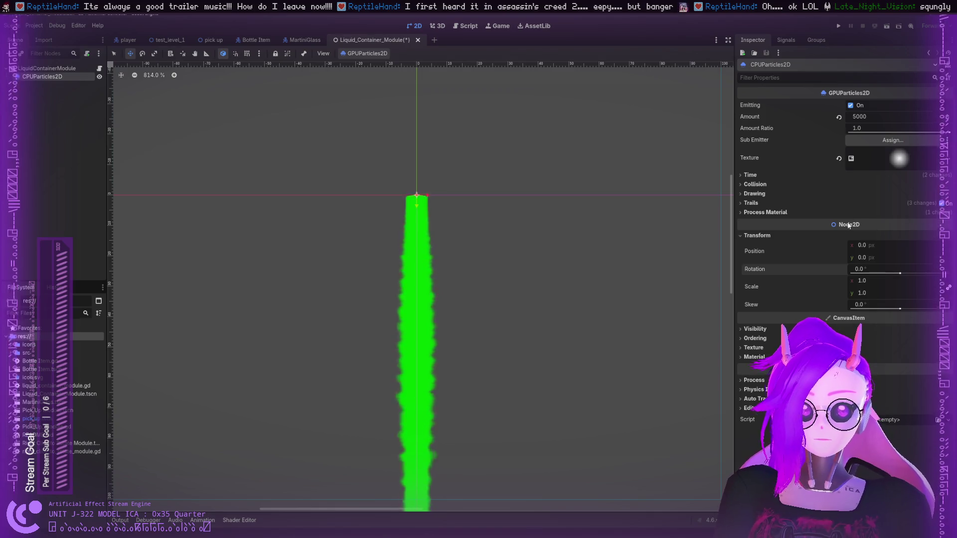
{"action": "left_click", "coordinate": [763, 213]}
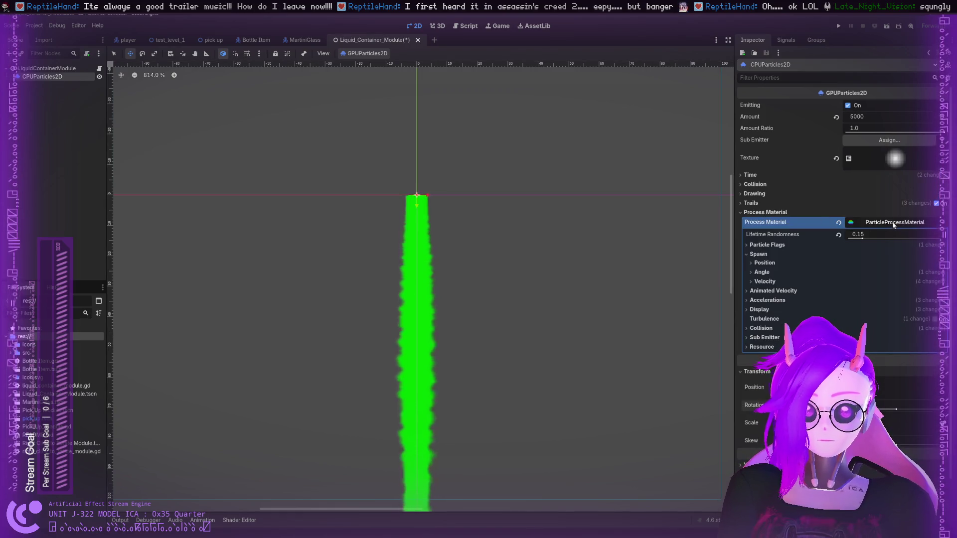
{"action": "left_click", "coordinate": [760, 264]}
{"action": "left_click", "coordinate": [762, 264]}
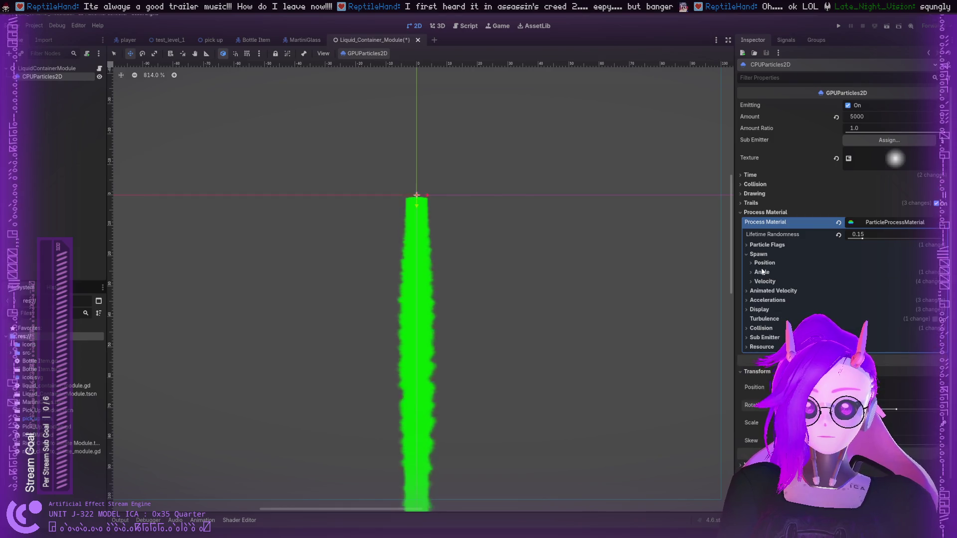
{"action": "left_click", "coordinate": [759, 254]}
{"action": "left_click", "coordinate": [759, 245]}
{"action": "left_click", "coordinate": [760, 246]}
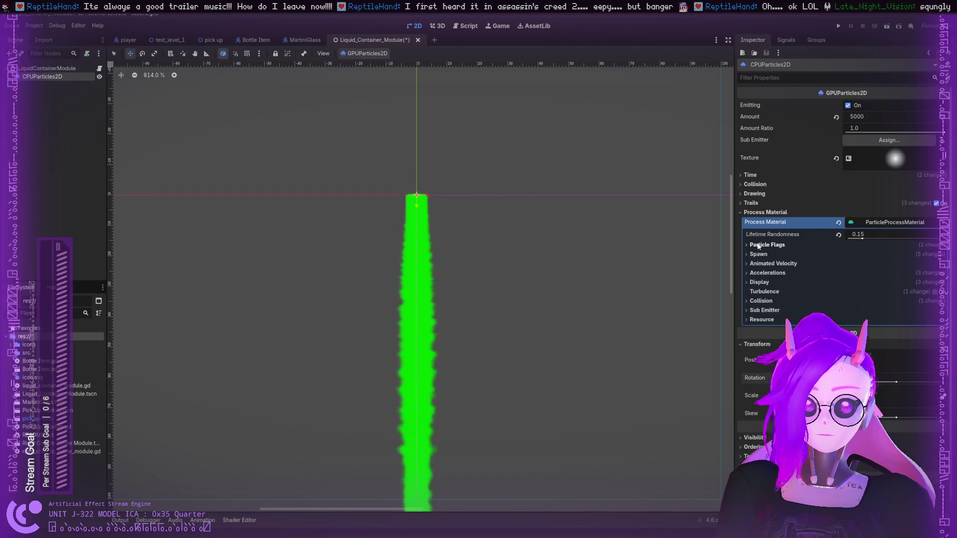
{"action": "left_click", "coordinate": [767, 213]}
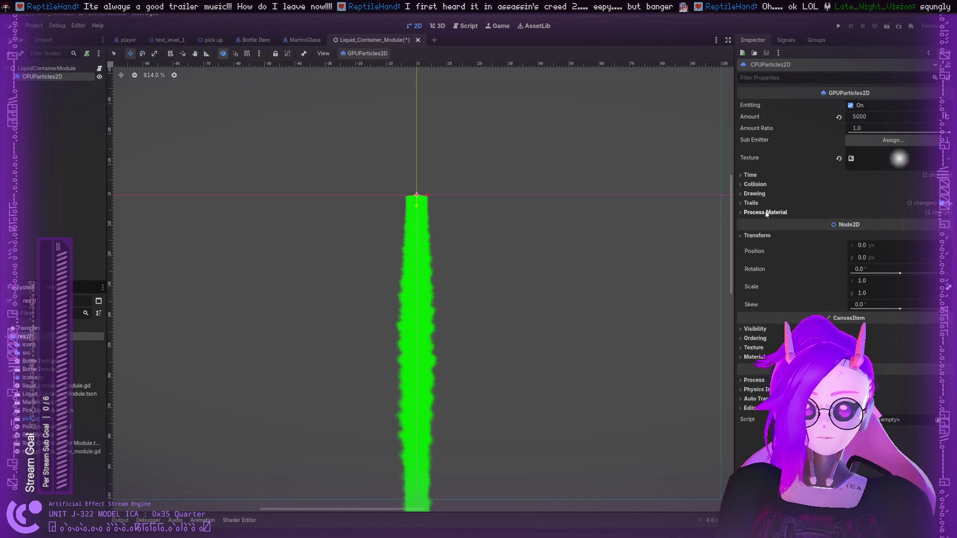
{"action": "double_click", "coordinate": [755, 193]}
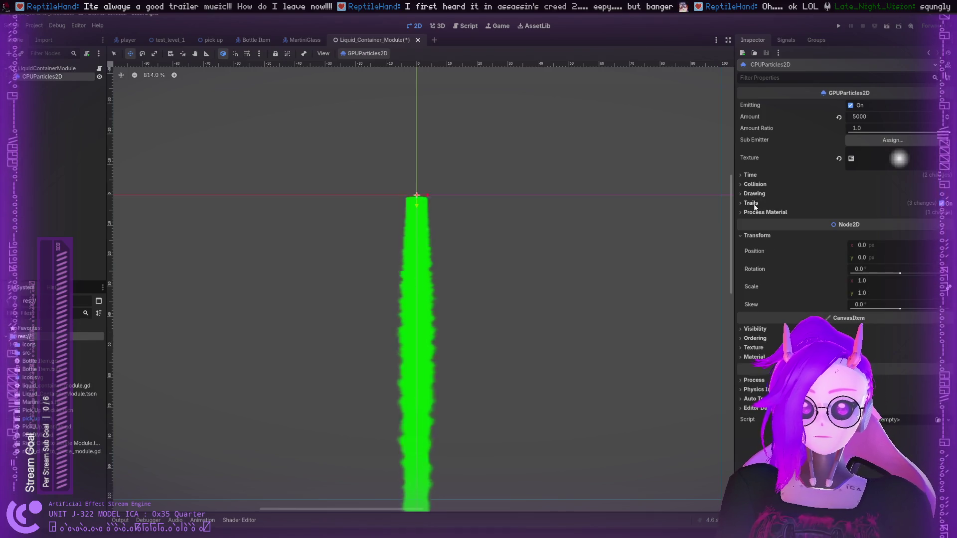
{"action": "left_click", "coordinate": [752, 175]}
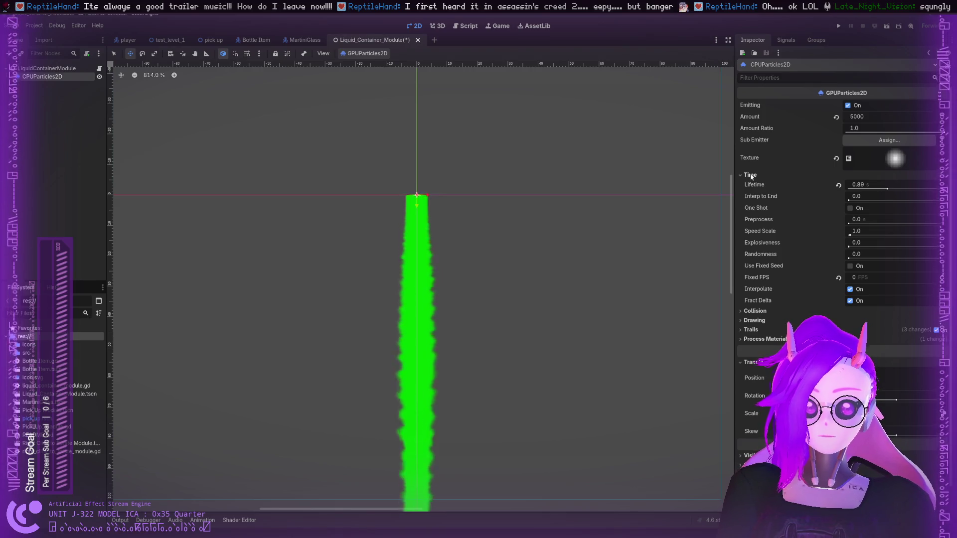
{"action": "left_click", "coordinate": [751, 176]}
{"action": "left_click", "coordinate": [774, 214]}
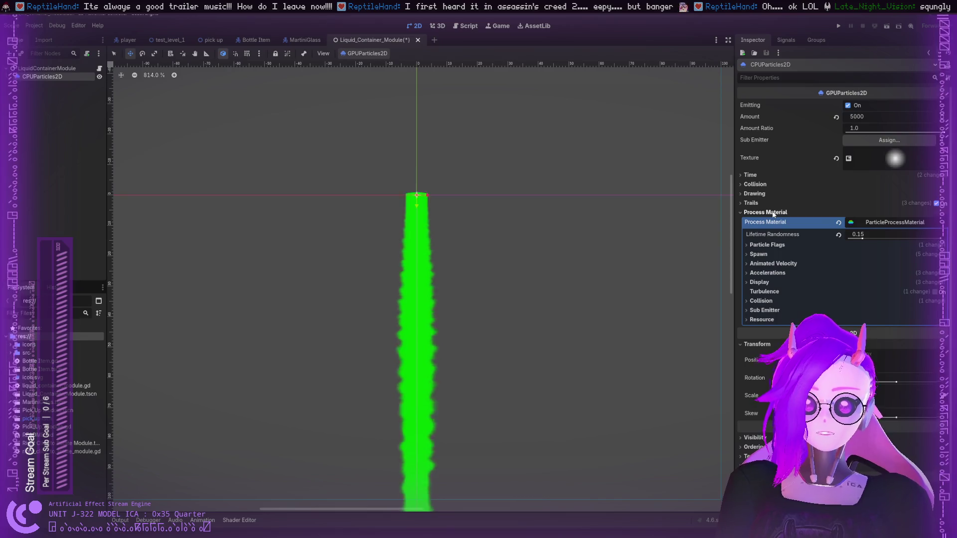
{"action": "left_click", "coordinate": [766, 244]}
{"action": "left_click", "coordinate": [767, 244]}
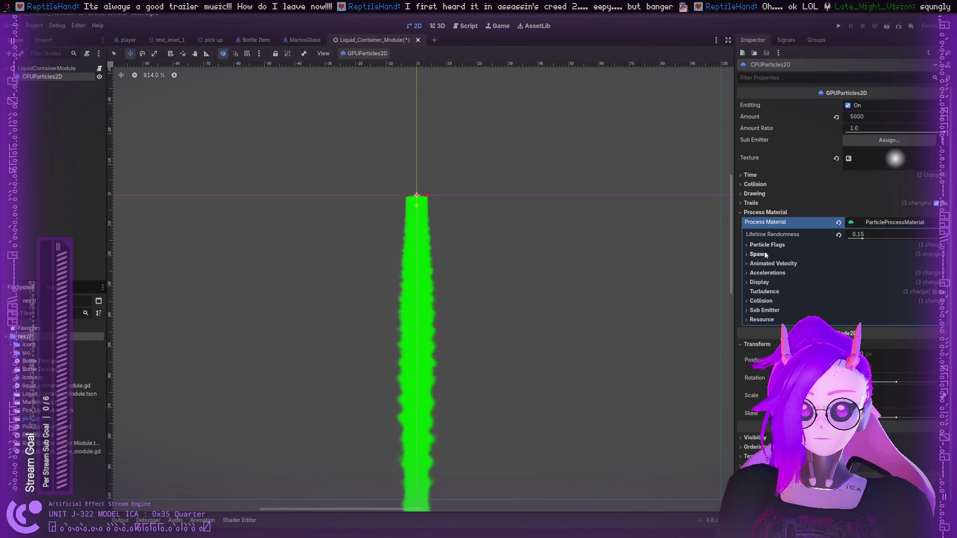
{"action": "left_click", "coordinate": [767, 255]}
{"action": "left_click", "coordinate": [765, 263]}
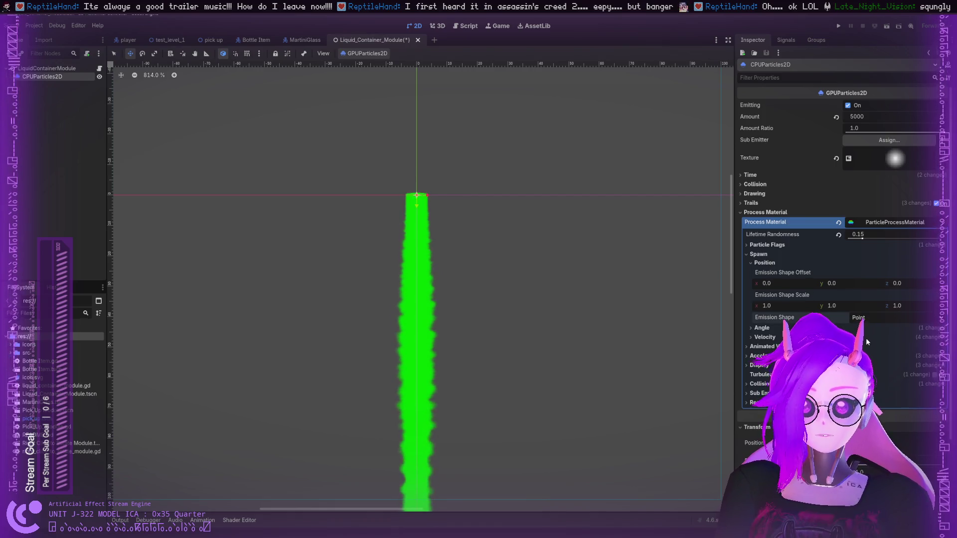
{"action": "left_click", "coordinate": [859, 317]}
{"action": "left_click", "coordinate": [854, 334]}
{"action": "mouse_move", "coordinate": [860, 329]}
{"action": "left_mouse_down"}
{"action": "mouse_move", "coordinate": [872, 329]}
{"action": "mouse_move", "coordinate": [854, 330]}
{"action": "left_mouse_up"}
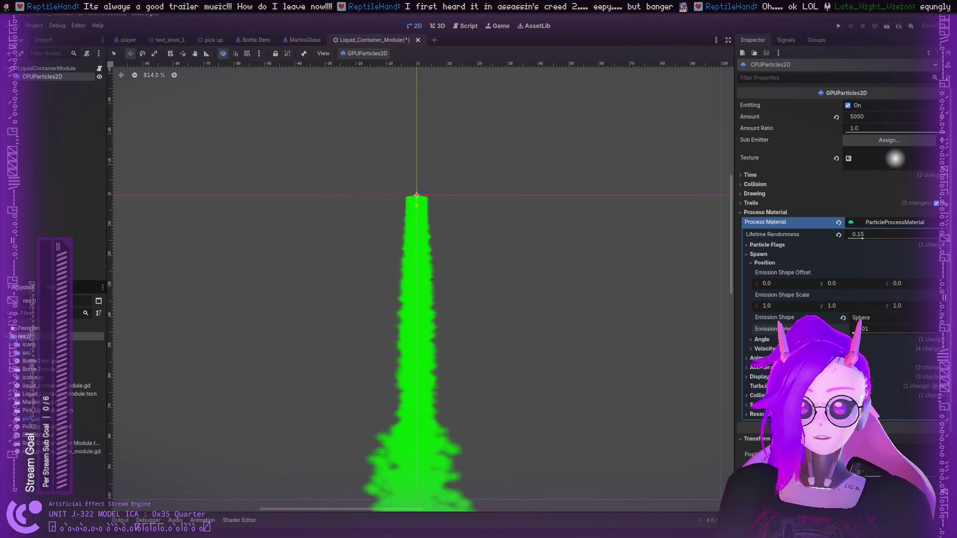
{"action": "left_click", "coordinate": [843, 317]}
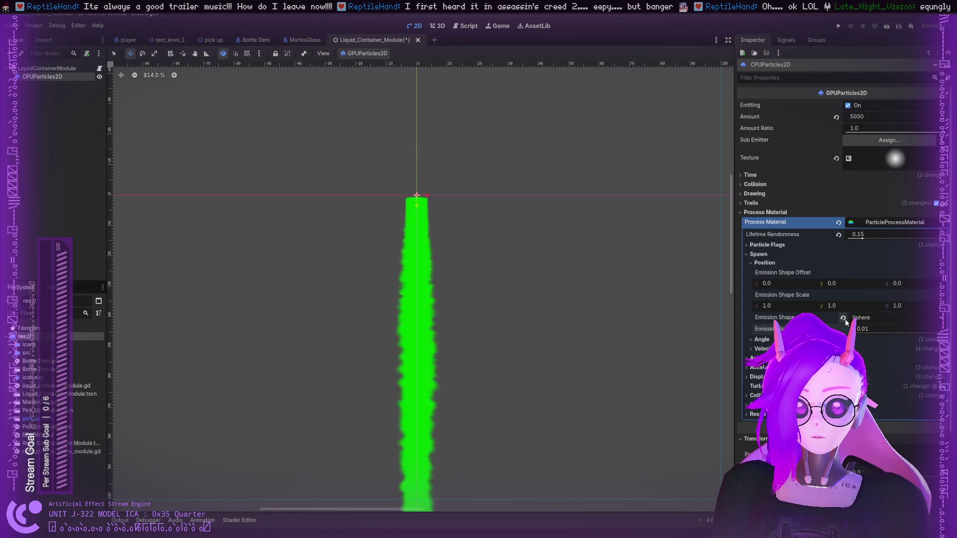
{"action": "left_click", "coordinate": [937, 204]}
{"action": "left_click", "coordinate": [937, 204]}
{"action": "left_click", "coordinate": [937, 204]}
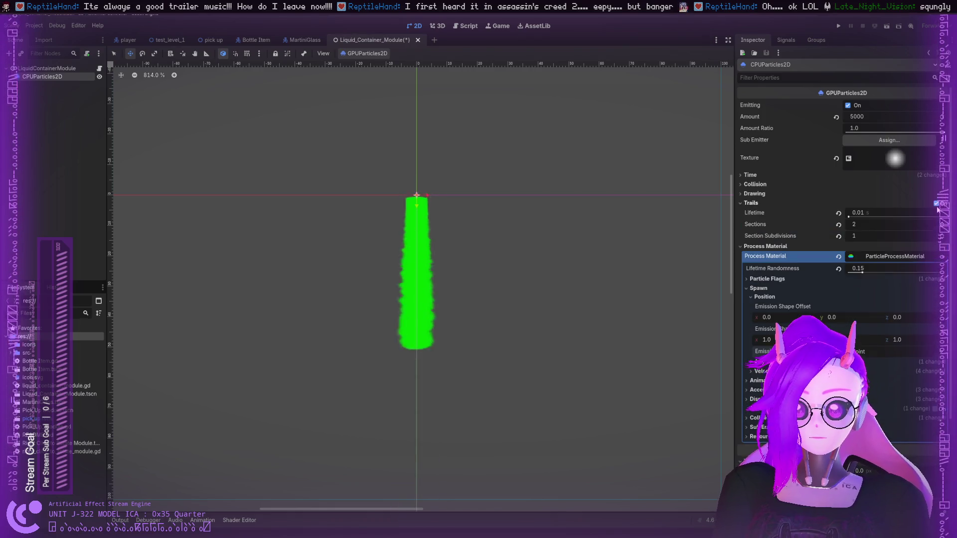
{"action": "left_click", "coordinate": [937, 205]}
{"action": "left_click", "coordinate": [937, 204]}
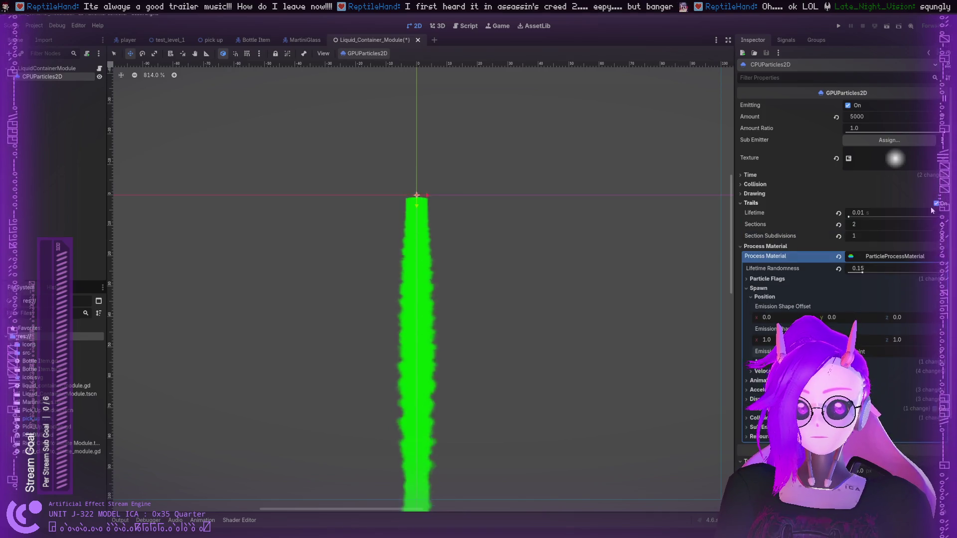
{"action": "left_click", "coordinate": [751, 176]}
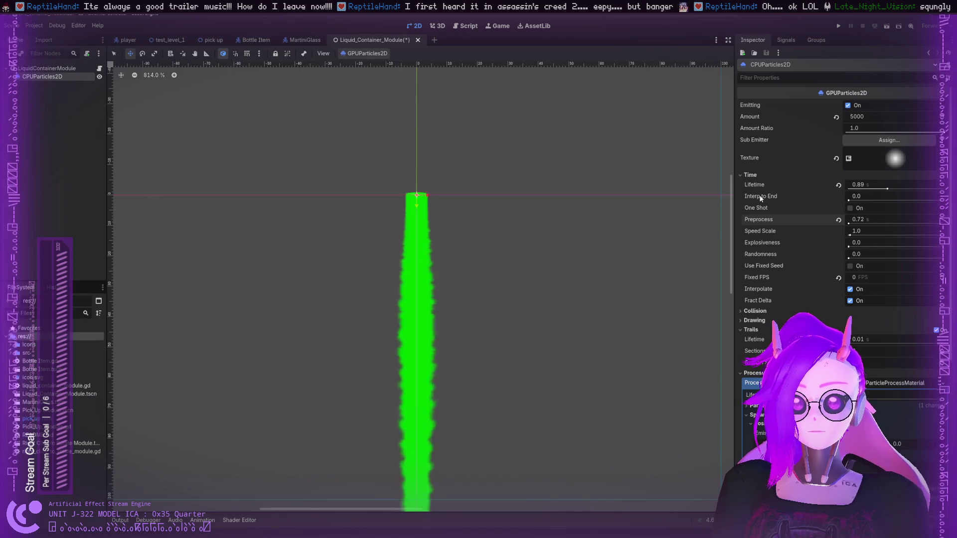
Nudge Interp to End, reset it to 0, and toggle particle trails off and on
{"action": "left_click_drag", "start_coordinate": [856, 204], "coordinate": [845, 196]}
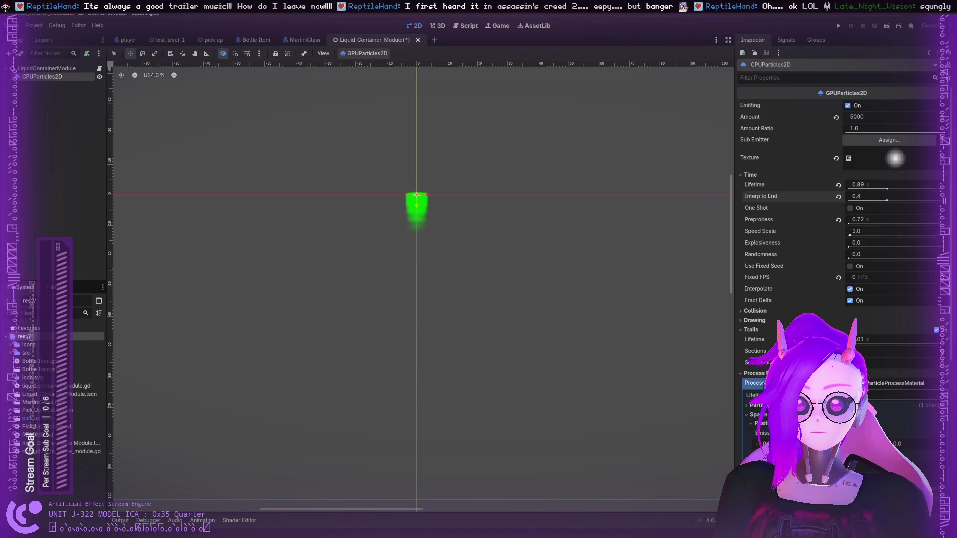
{"action": "left_click", "coordinate": [839, 196]}
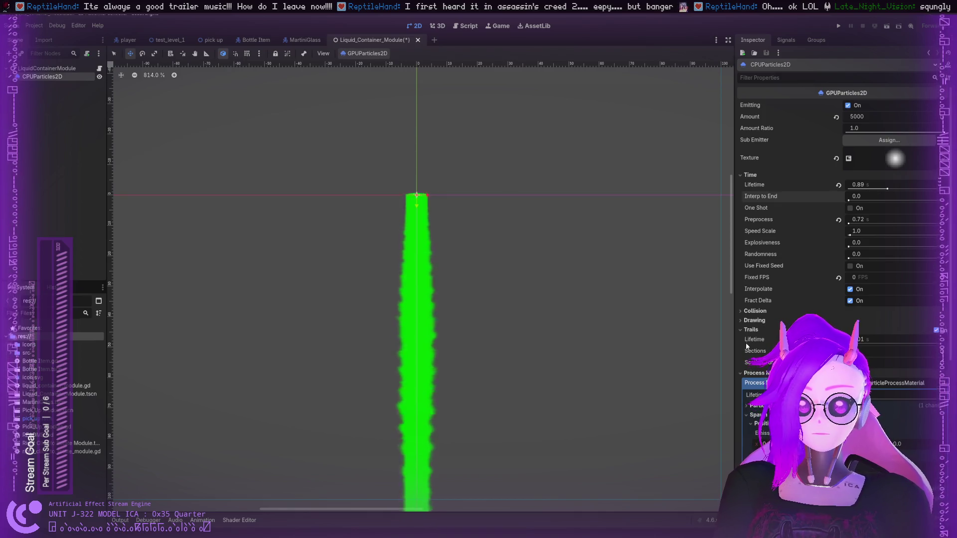
{"action": "left_click", "coordinate": [741, 329]}
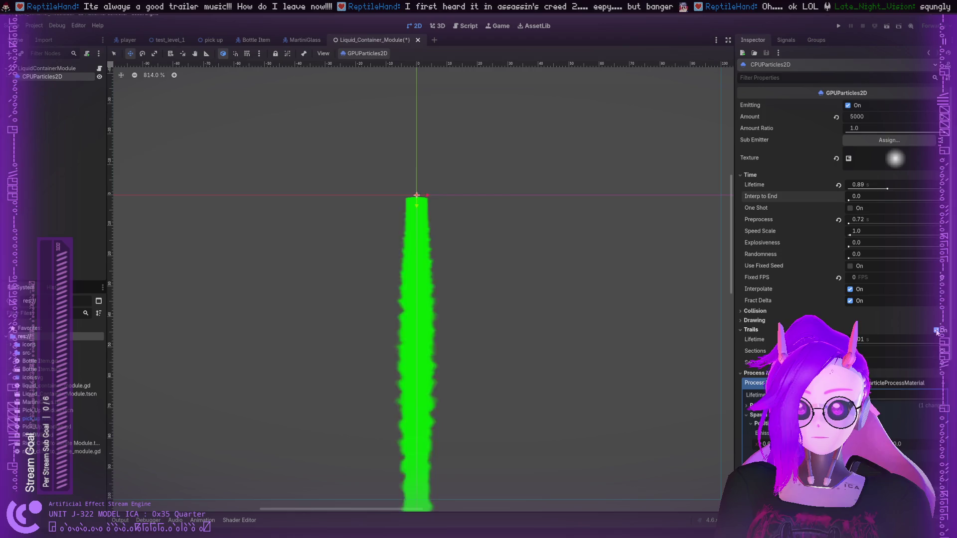
{"action": "left_click", "coordinate": [936, 331]}
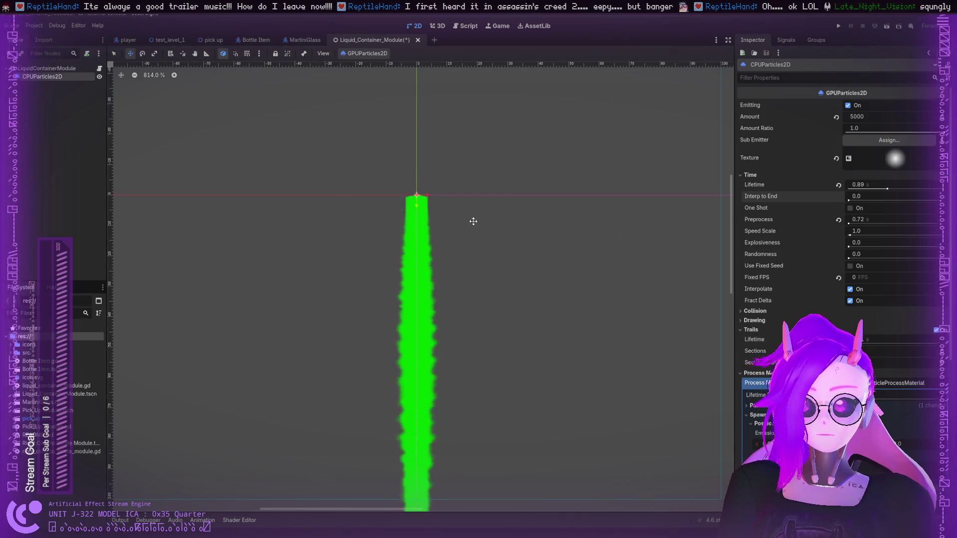
Tilt the emitter about 68° with trails off, cancel a further rotation, then select LiquidContainerModule
{"action": "key", "text": "e"}
{"action": "mouse_move", "coordinate": [436, 209]}
{"action": "left_mouse_down"}
{"action": "mouse_move", "coordinate": [437, 276]}
{"action": "mouse_move", "coordinate": [395, 291]}
{"action": "mouse_move", "coordinate": [357, 283]}
{"action": "mouse_move", "coordinate": [456, 151]}
{"action": "mouse_move", "coordinate": [459, 178]}
{"action": "mouse_move", "coordinate": [414, 228]}
{"action": "mouse_move", "coordinate": [432, 223]}
{"action": "mouse_move", "coordinate": [380, 227]}
{"action": "mouse_move", "coordinate": [392, 235]}
{"action": "mouse_move", "coordinate": [434, 230]}
{"action": "mouse_move", "coordinate": [426, 238]}
{"action": "mouse_move", "coordinate": [442, 225]}
{"action": "mouse_move", "coordinate": [430, 235]}
{"action": "left_mouse_up"}
{"action": "left_click", "coordinate": [887, 329]}
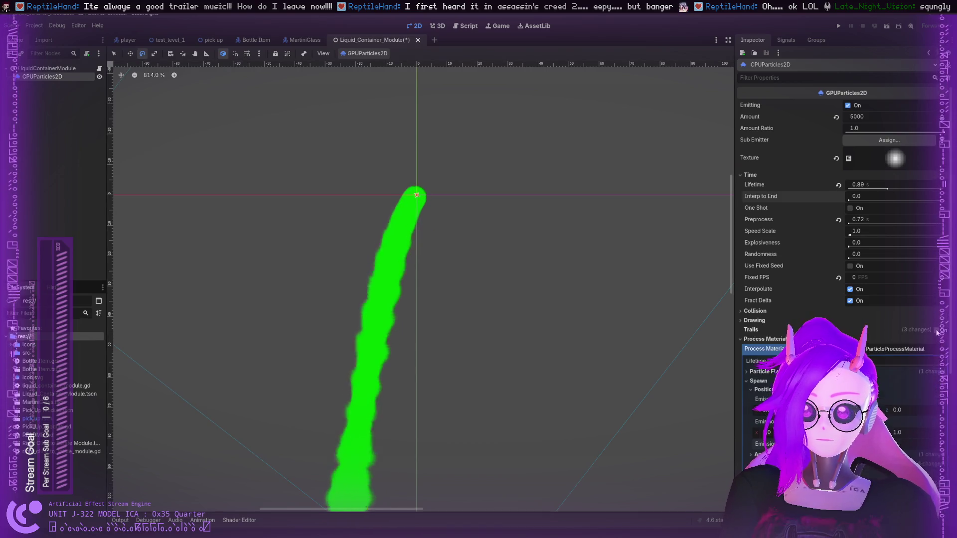
{"action": "scroll", "coordinate": [424, 199], "scroll_direction": "down", "scroll_amount": 5}
{"action": "mouse_move", "coordinate": [436, 216]}
{"action": "left_mouse_down"}
{"action": "mouse_move", "coordinate": [449, 215]}
{"action": "mouse_move", "coordinate": [435, 221]}
{"action": "mouse_move", "coordinate": [451, 193]}
{"action": "left_mouse_up"}
{"action": "right_click", "coordinate": [451, 194]}
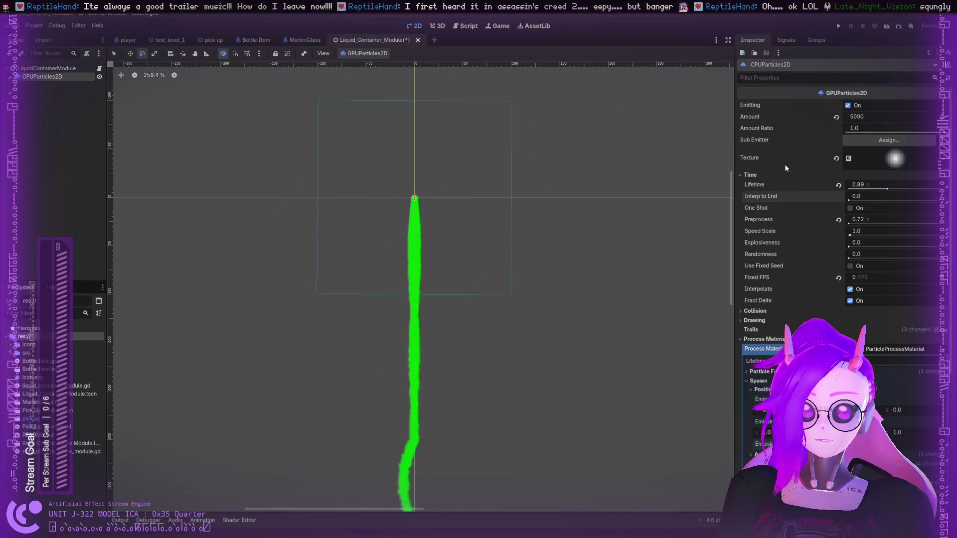
{"action": "scroll", "coordinate": [773, 238], "scroll_direction": "down", "scroll_amount": 5}
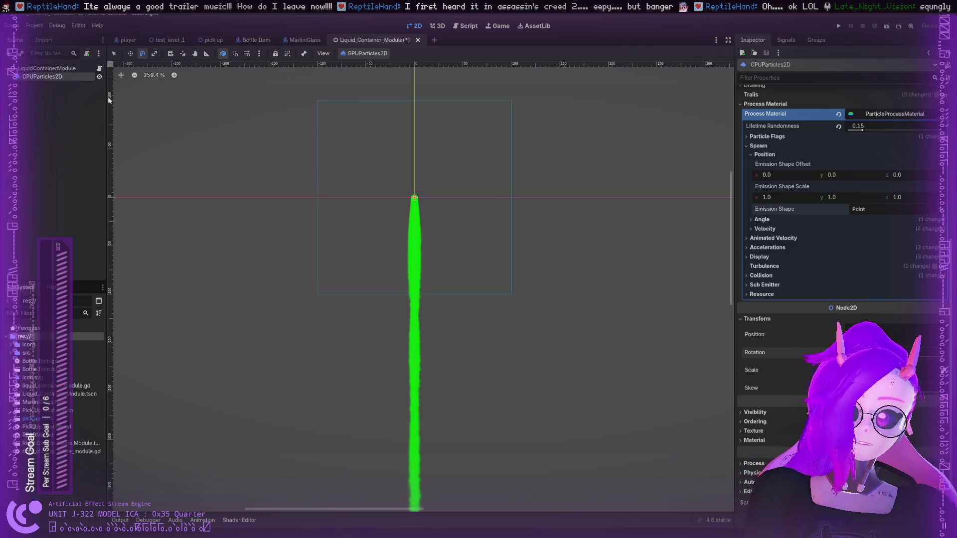
{"action": "left_click", "coordinate": [47, 69]}
{"action": "scroll", "coordinate": [432, 185], "scroll_direction": "down", "scroll_amount": 3}
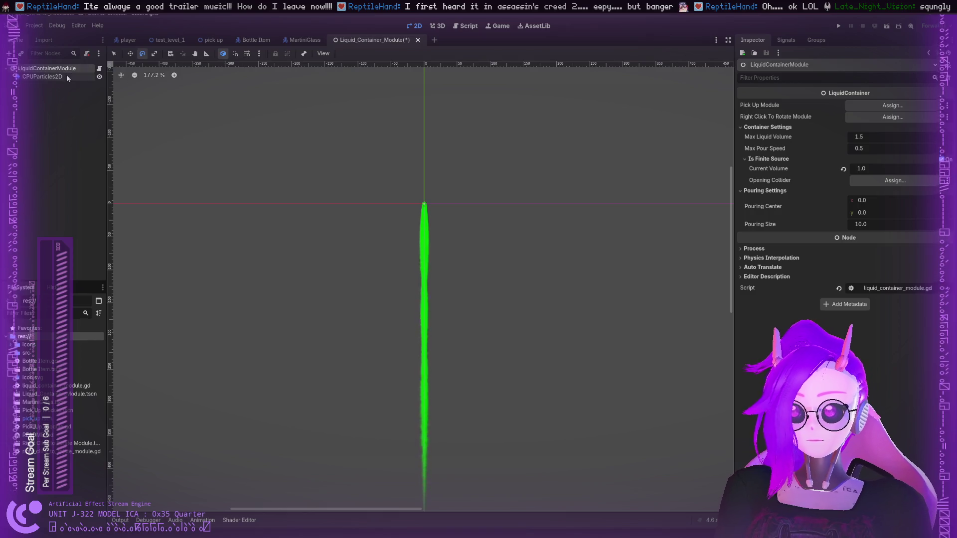
Uncheck Emitting on the CPUParticles2D node to stop the green stream
{"action": "left_click", "coordinate": [67, 76]}
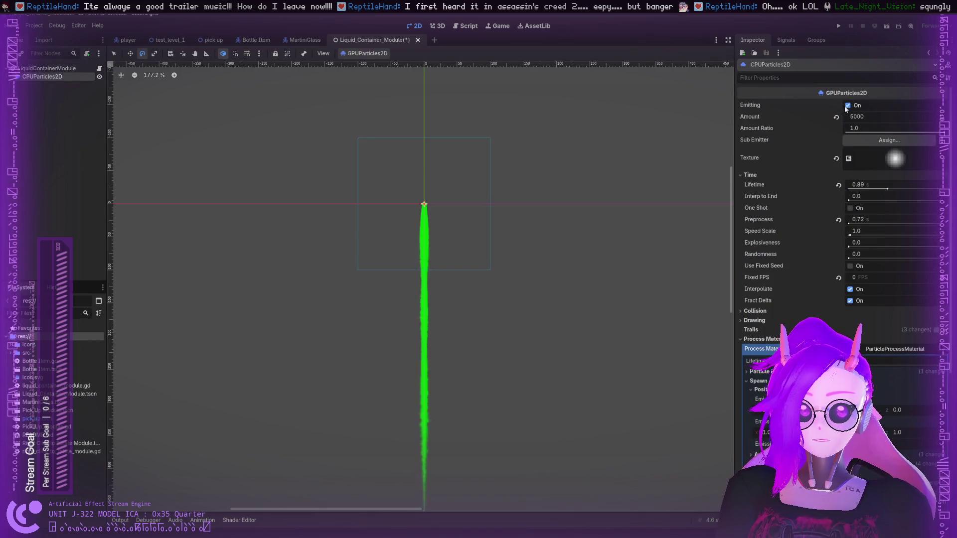
{"action": "left_click", "coordinate": [849, 105]}
{"action": "left_click", "coordinate": [60, 70]}
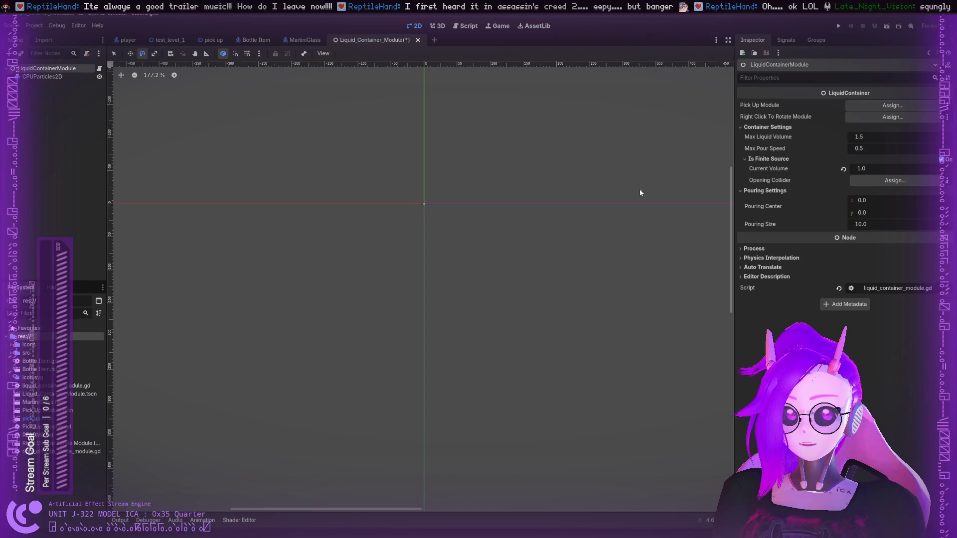
Open liquid_container_module.gd in the Script editor on the empty line in _process
{"action": "left_click", "coordinate": [468, 26]}
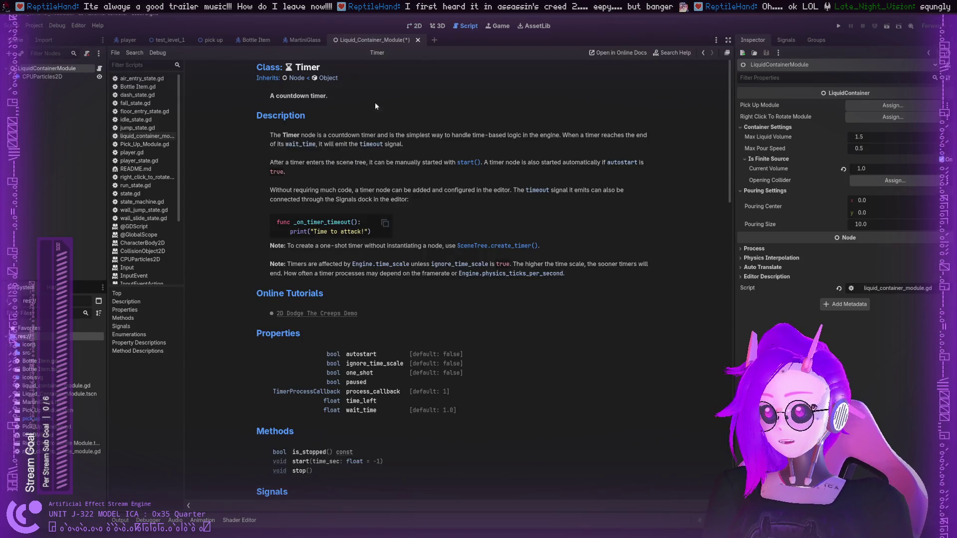
{"action": "scroll", "coordinate": [153, 272], "scroll_direction": "down", "scroll_amount": 5}
{"action": "scroll", "coordinate": [142, 134], "scroll_direction": "up", "scroll_amount": 5}
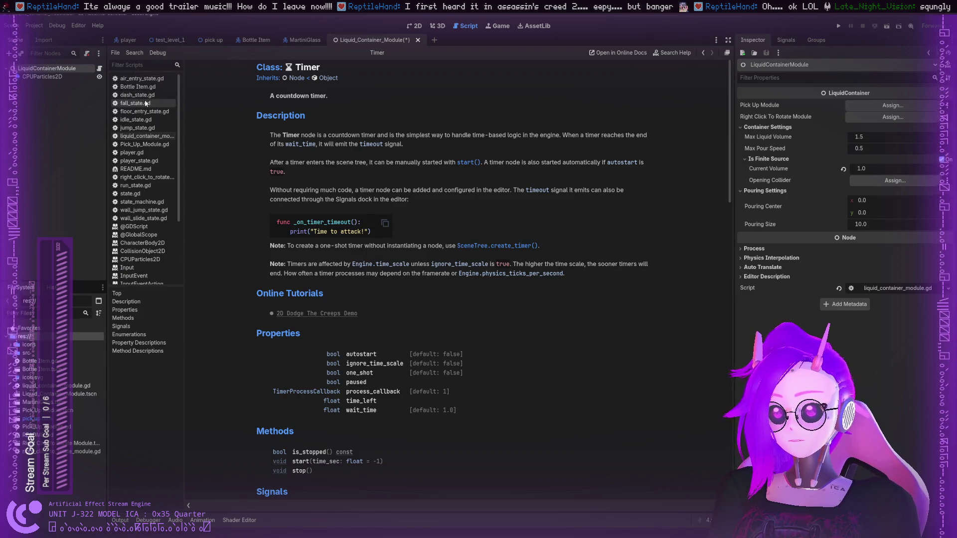
{"action": "left_click", "coordinate": [141, 136]}
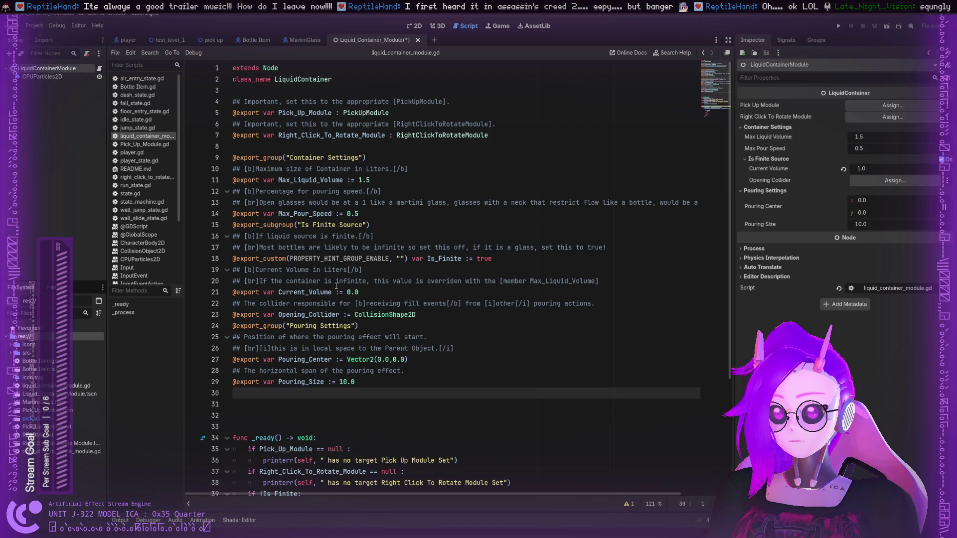
{"action": "scroll", "coordinate": [408, 392], "scroll_direction": "down", "scroll_amount": 5}
{"action": "left_click", "coordinate": [359, 405]}
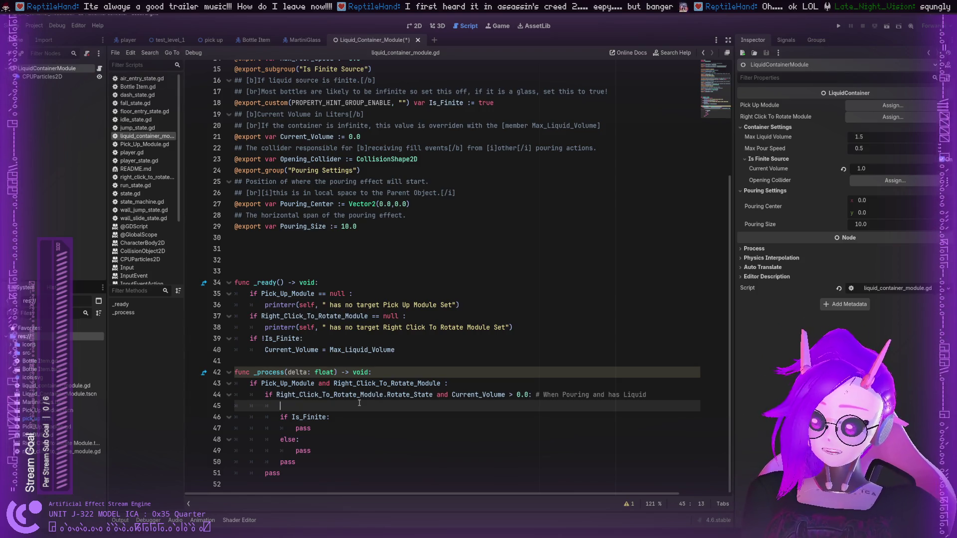
Reselect CPUParticles2D and expand then collapse its Process Material section
{"action": "left_click", "coordinate": [42, 76]}
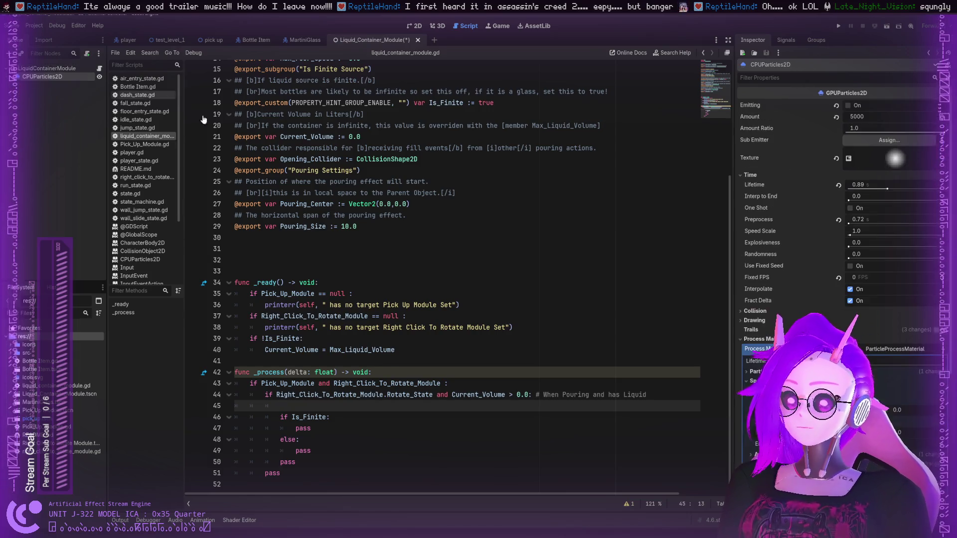
{"action": "left_click", "coordinate": [741, 339]}
{"action": "left_click", "coordinate": [741, 339]}
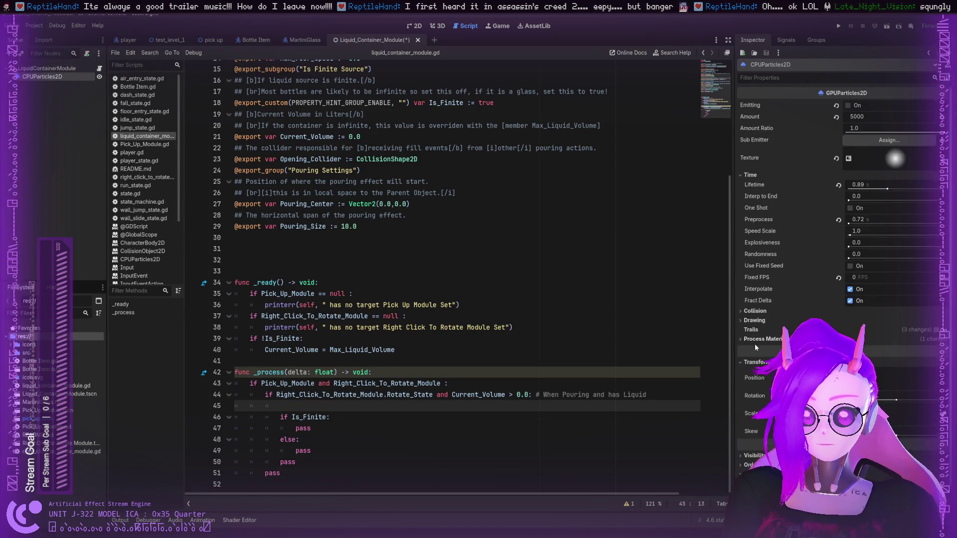
{"action": "scroll", "coordinate": [755, 344], "scroll_direction": "down", "scroll_amount": 2}
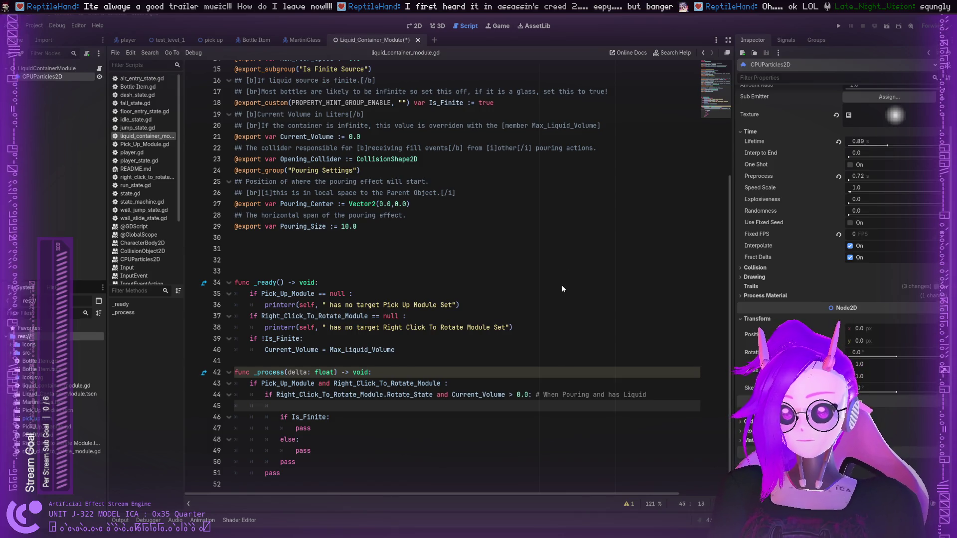
{"action": "key", "text": "End"}
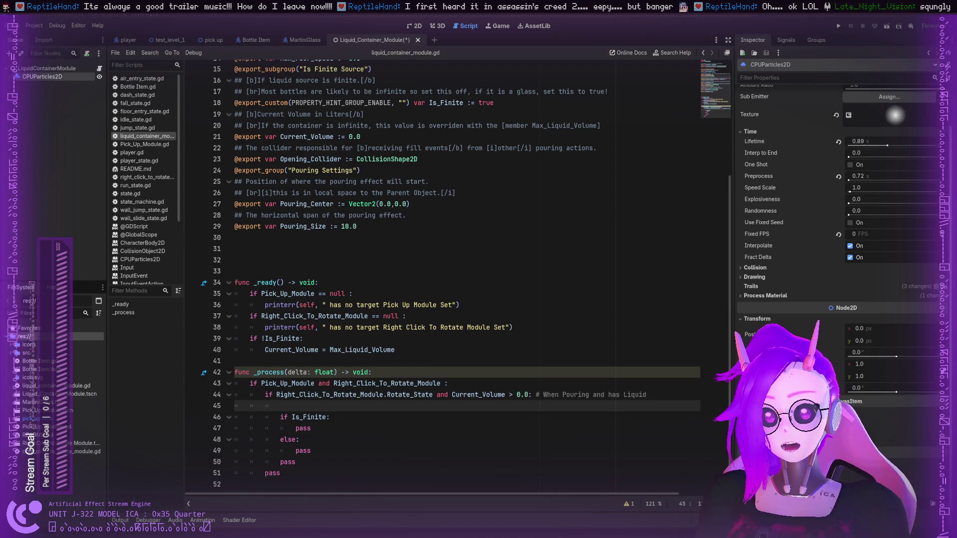
{"action": "key", "text": "Tab"}
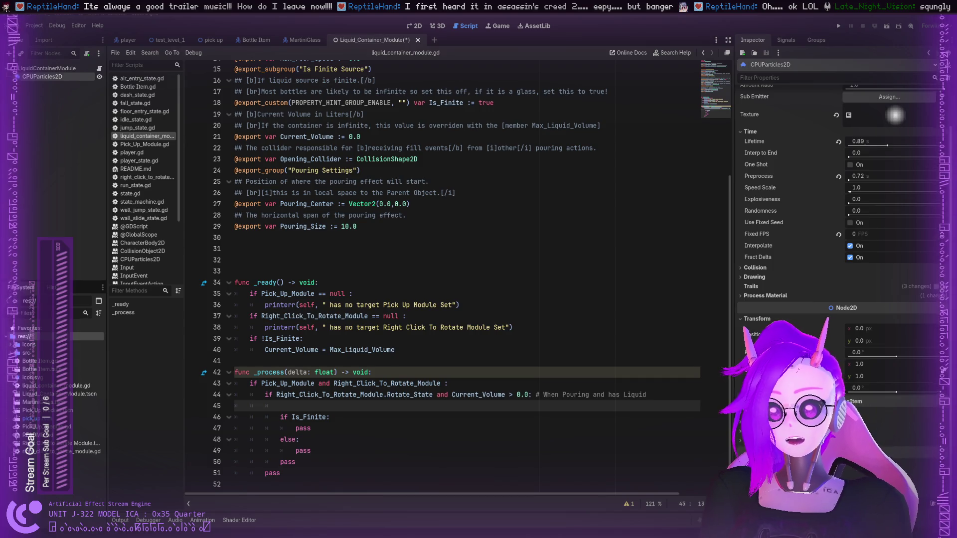
{"action": "key", "text": "BackSpace"}
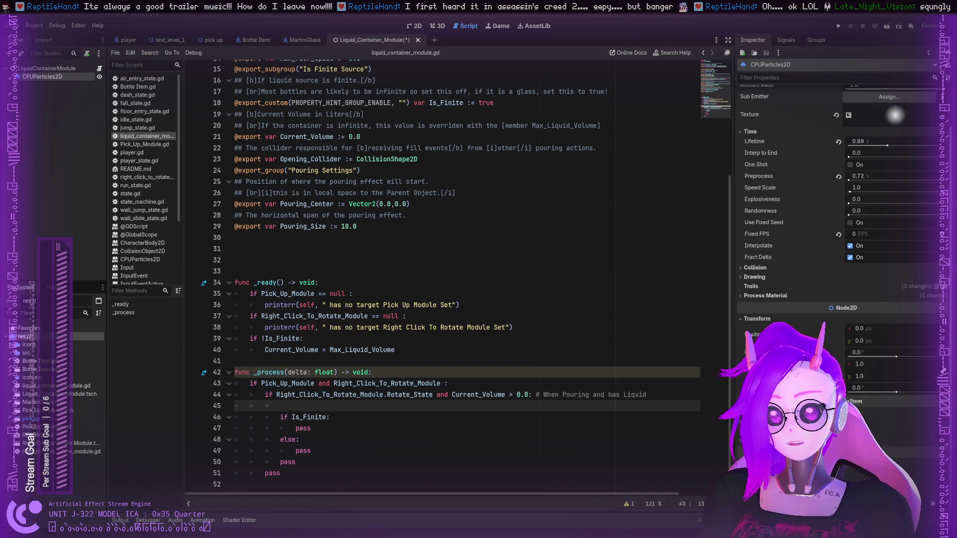
{"action": "key", "text": "Tab"}
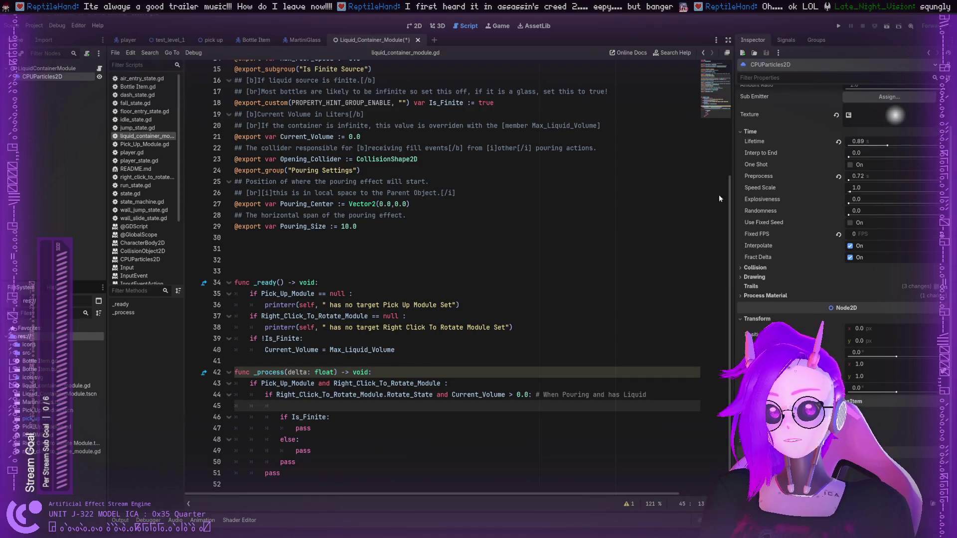
{"action": "key", "text": "BackSpace"}
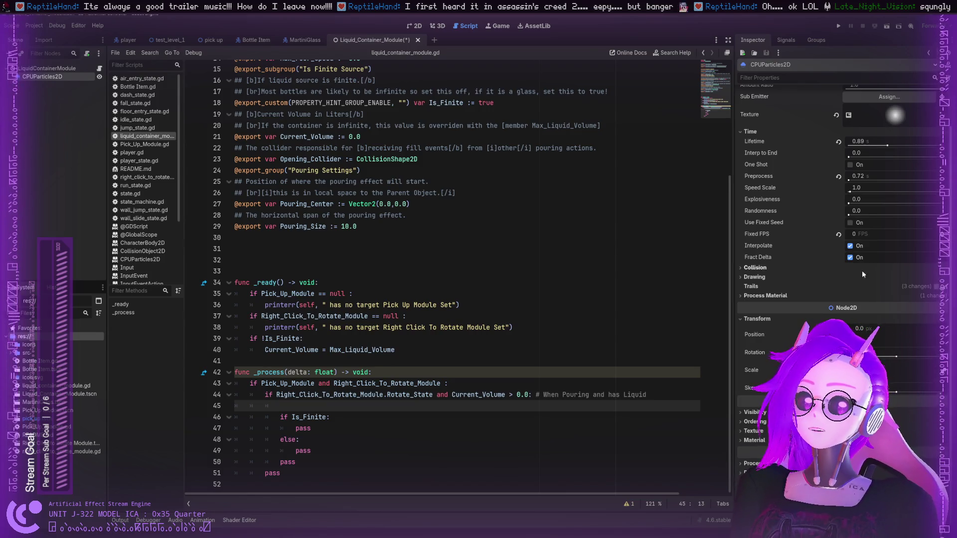
{"action": "scroll", "coordinate": [835, 300], "scroll_direction": "up", "scroll_amount": 3}
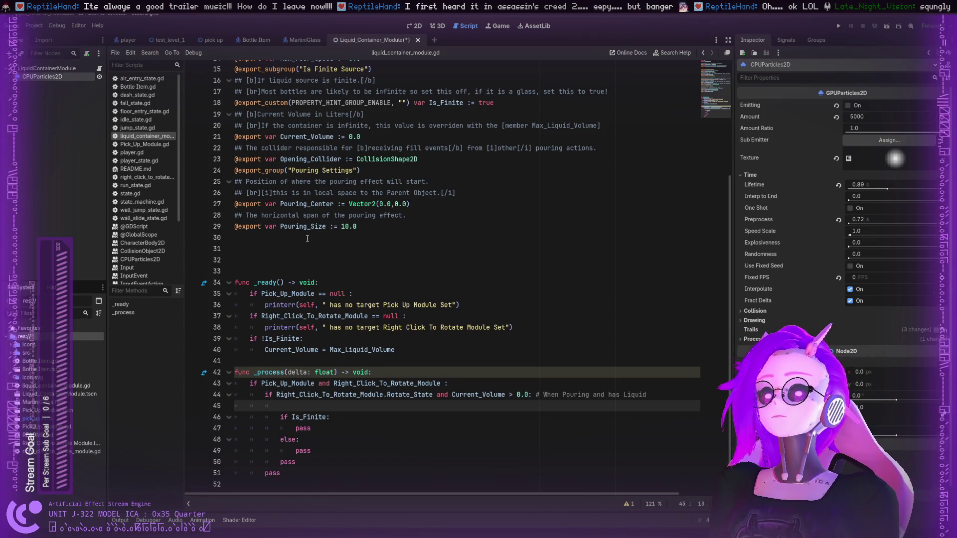
{"action": "scroll", "coordinate": [320, 245], "scroll_direction": "up", "scroll_amount": 3}
{"action": "scroll", "coordinate": [321, 244], "scroll_direction": "down", "scroll_amount": 3}
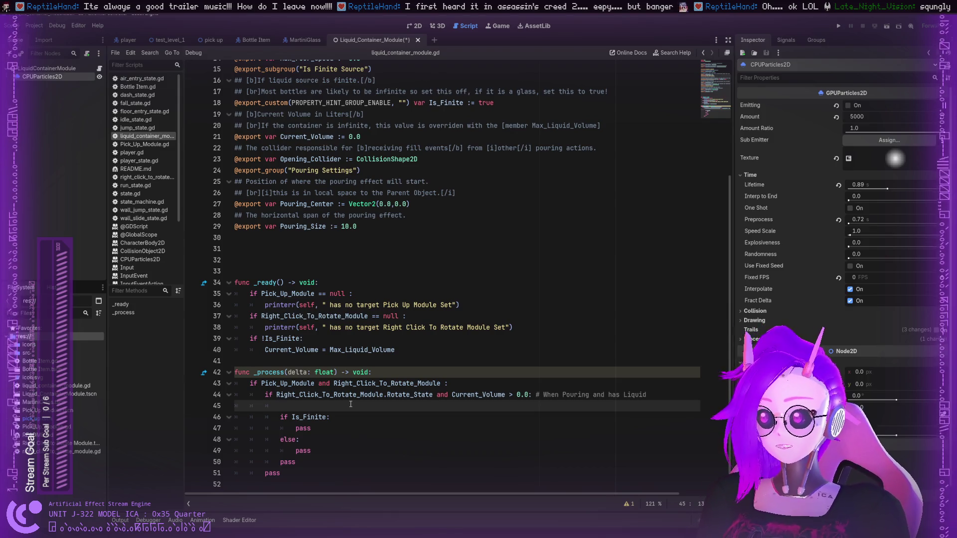
Delete empty line 45 and add an indented line under 'if Is_Finite:'
{"action": "key", "text": "BackSpace"}
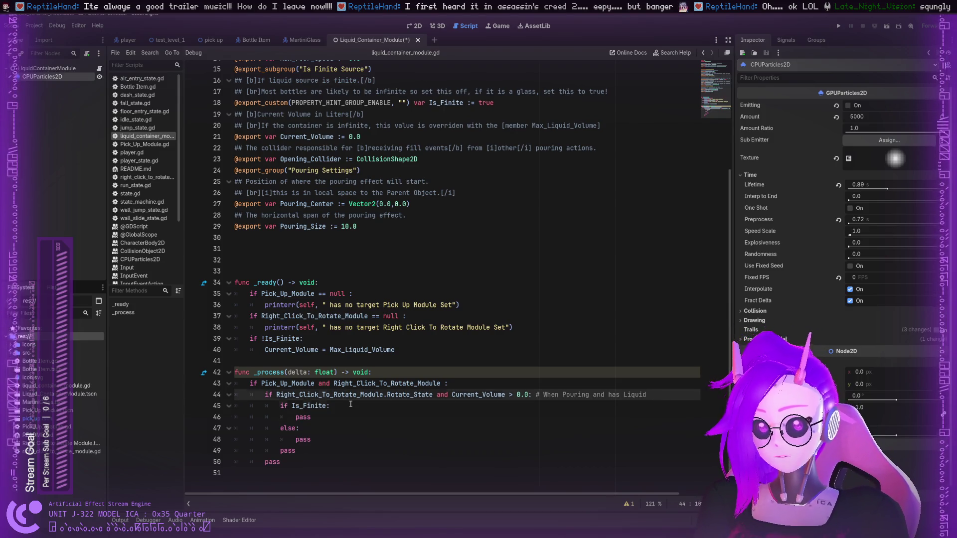
{"action": "left_click", "coordinate": [351, 404]}
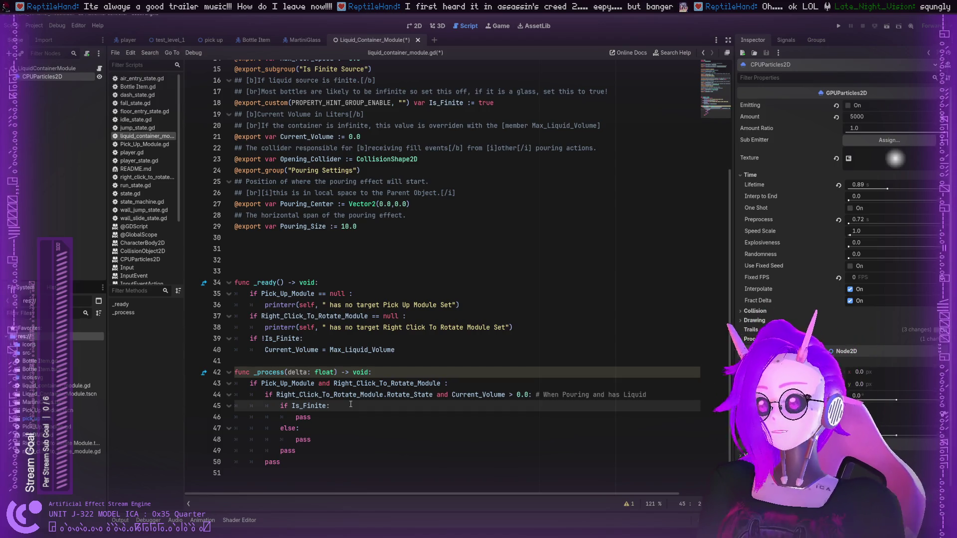
{"action": "key", "text": "Return"}
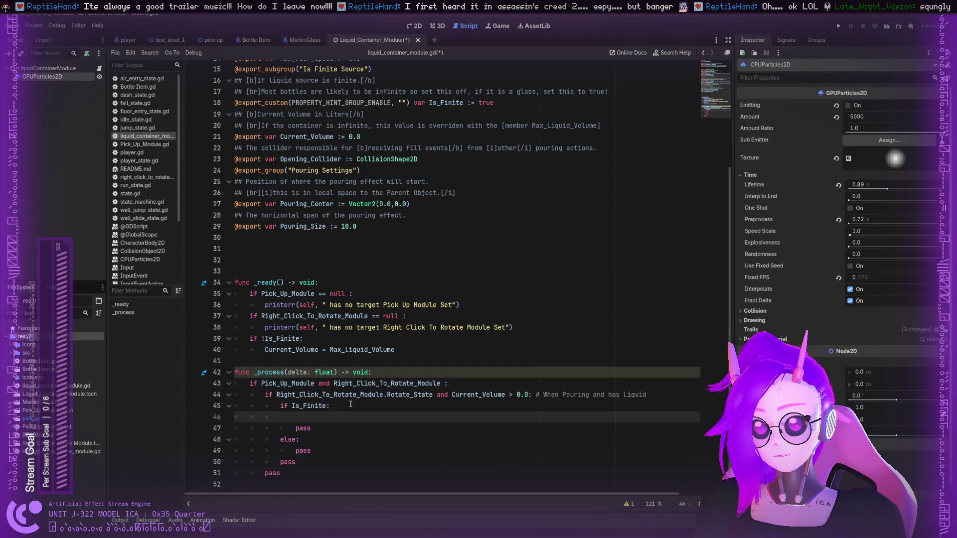
{"action": "key", "text": "BackSpace"}
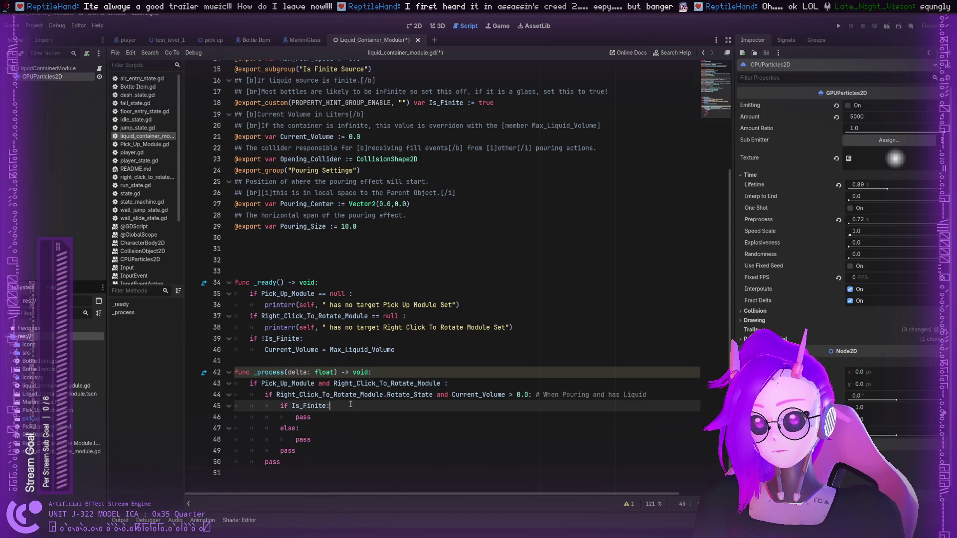
{"action": "key", "text": "Return"}
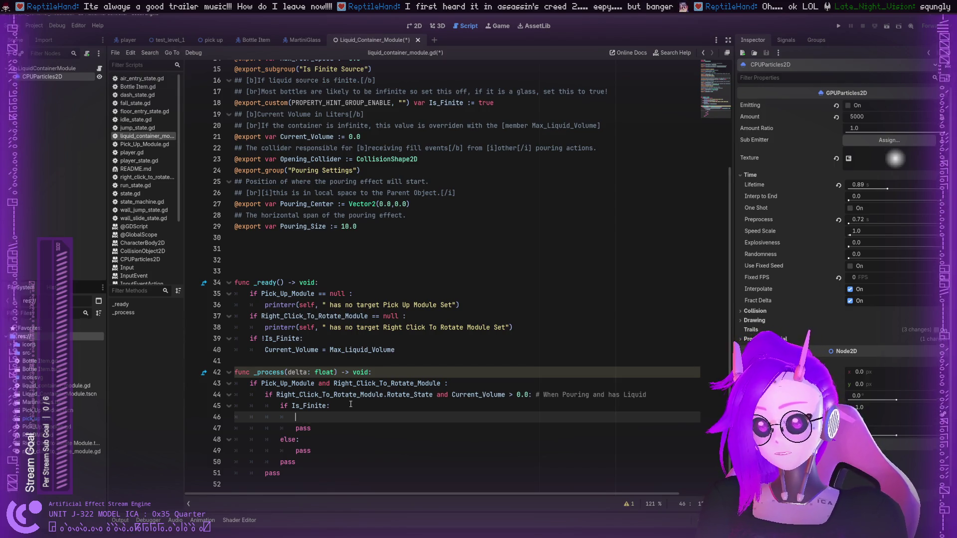
Type 'Current_Volume -= Max_Liquid_Volume *' on the new line using autocomplete
{"action": "type", "text": "CCu"}
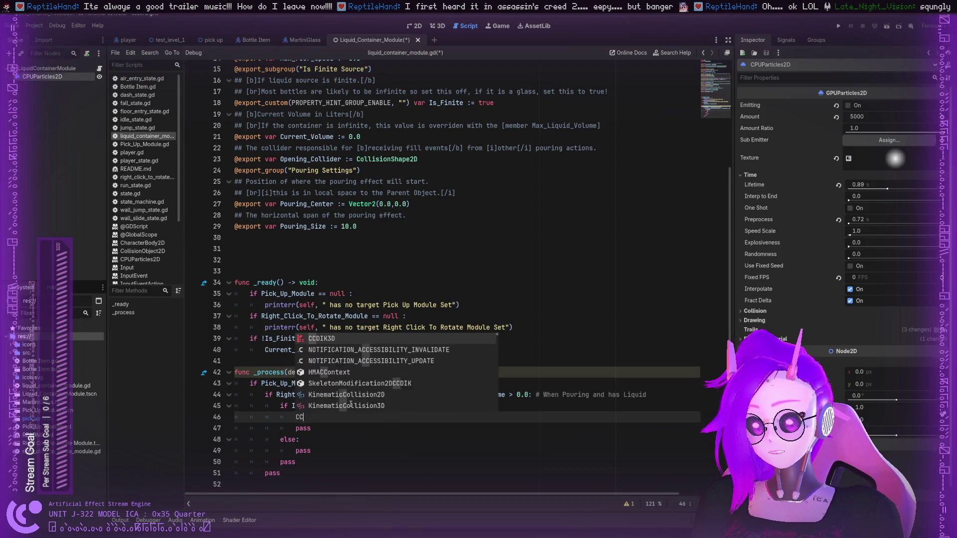
{"action": "key", "text": "BackSpace"}
{"action": "key", "text": "BackSpace"}
{"action": "key", "text": "BackSpace"}
{"action": "type", "text": "Current"}
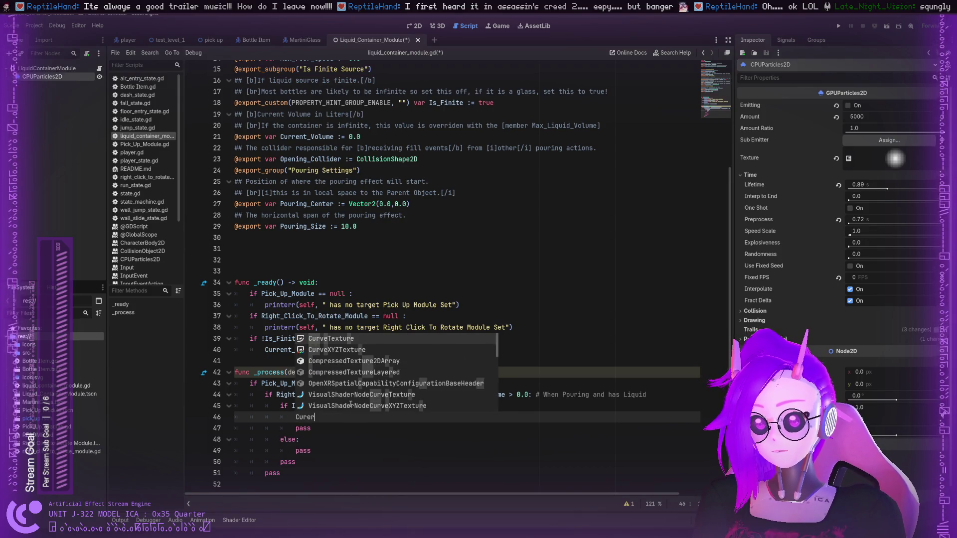
{"action": "key", "text": "Return"}
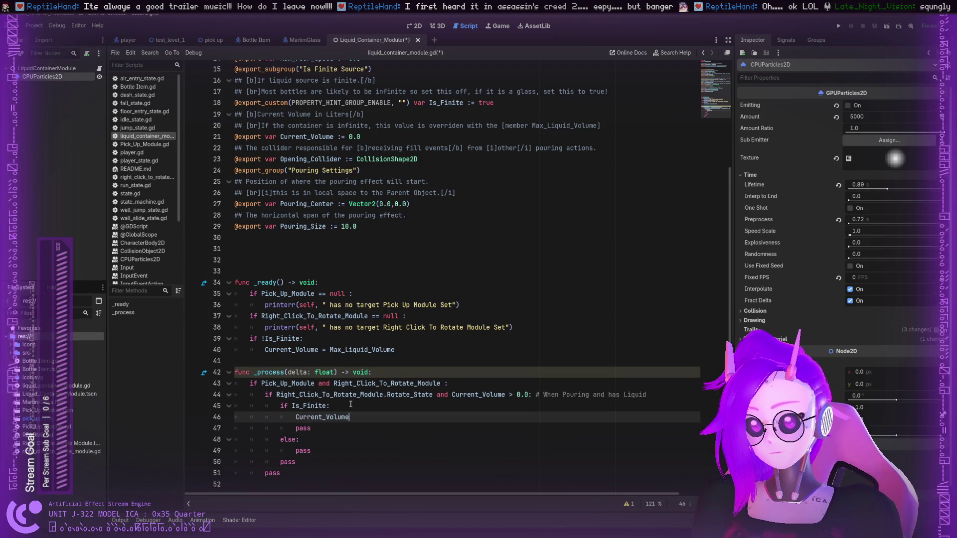
{"action": "type", "text": "-="}
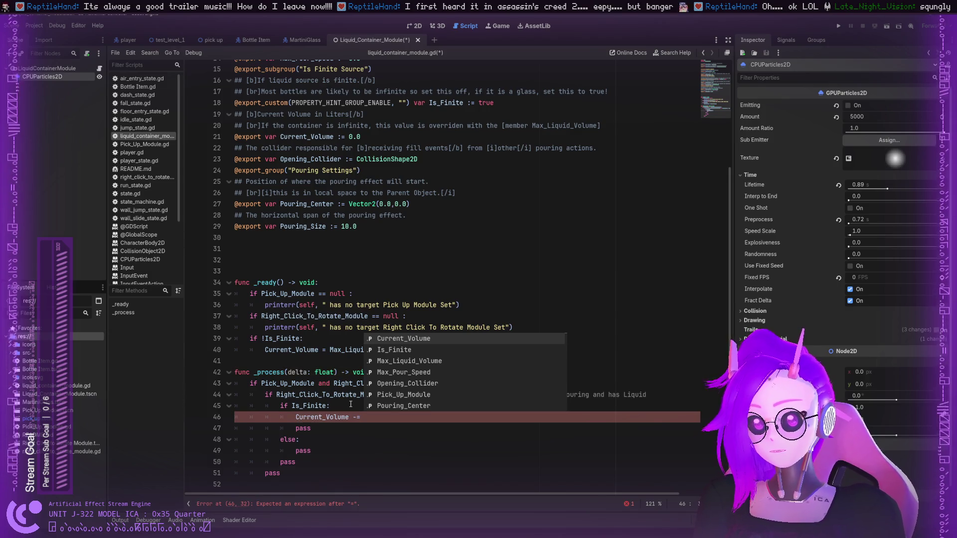
{"action": "key", "text": "BackSpace"}
{"action": "key", "text": "BackSpace"}
{"action": "key", "text": "BackSpace"}
{"action": "type", "text": "-="}
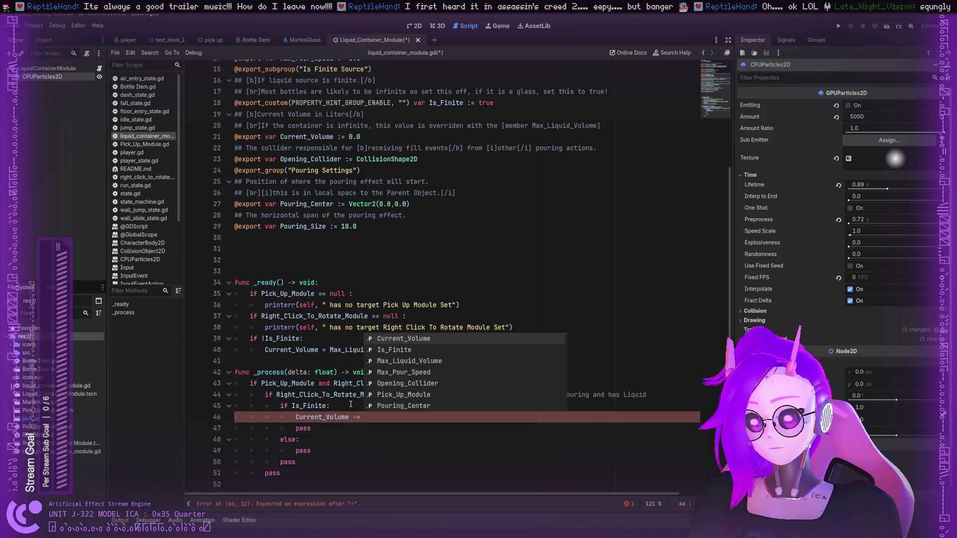
{"action": "type", "text": "Max"}
{"action": "key", "text": "Return"}
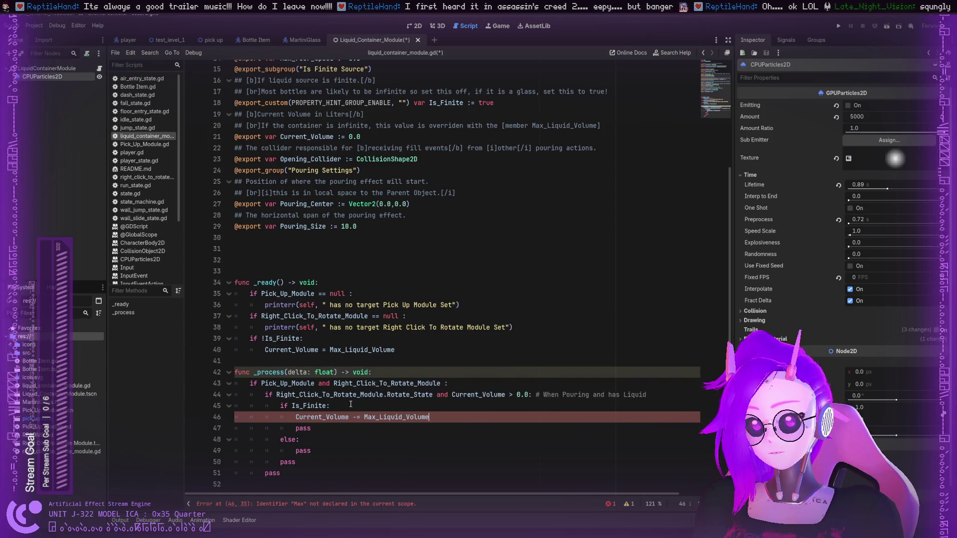
{"action": "type", "text": "*"}
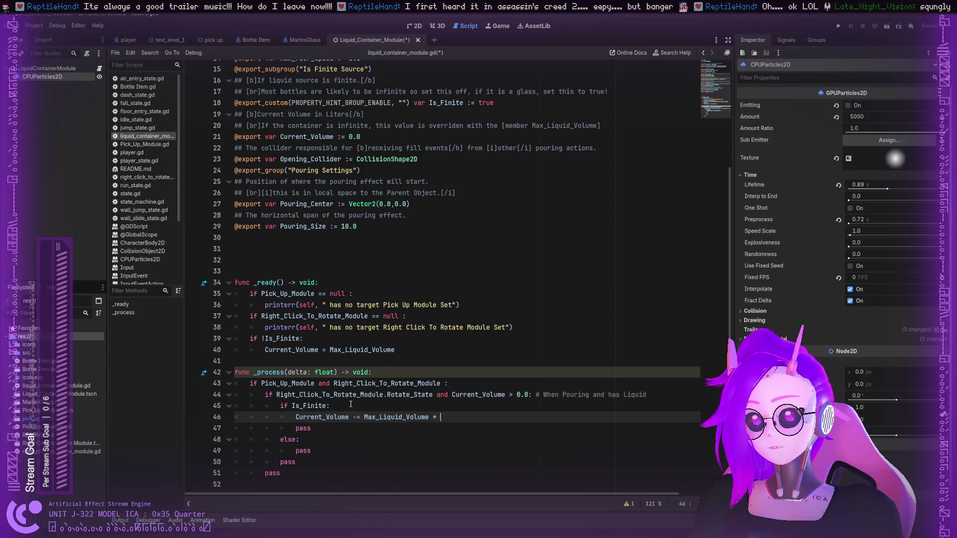
{"action": "scroll", "coordinate": [335, 193], "scroll_direction": "up", "scroll_amount": 5}
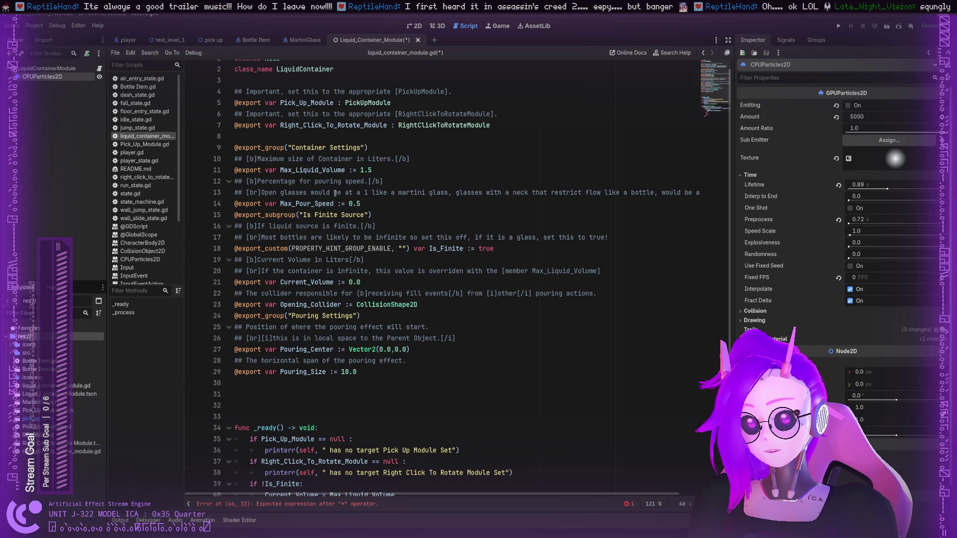
Finish line 46 by pasting Max_Pour_Speed and adding '* delta'
{"action": "double_click", "coordinate": [319, 204]}
{"action": "key", "text": "ctrl+c"}
{"action": "scroll", "coordinate": [474, 319], "scroll_direction": "down", "scroll_amount": 5}
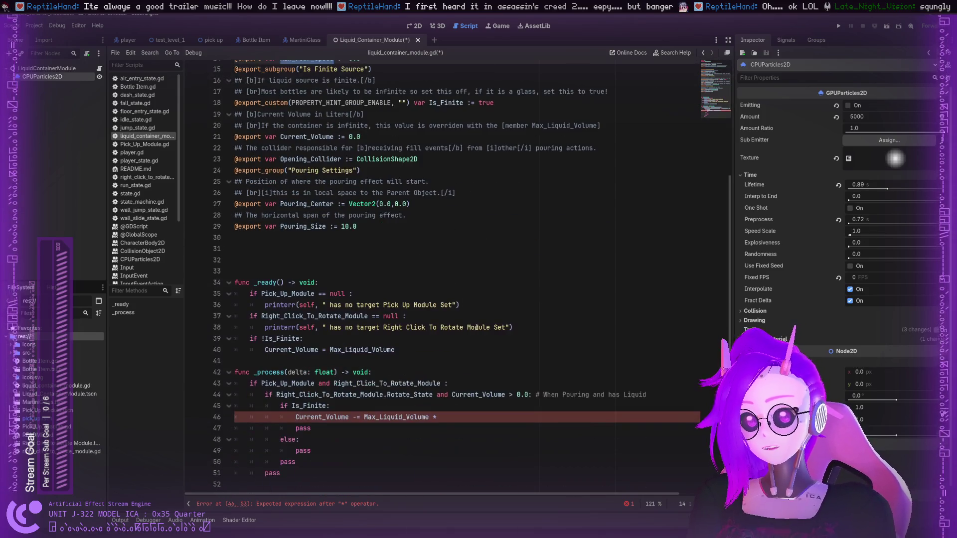
{"action": "left_click", "coordinate": [446, 418]}
{"action": "key", "text": "ctrl+v"}
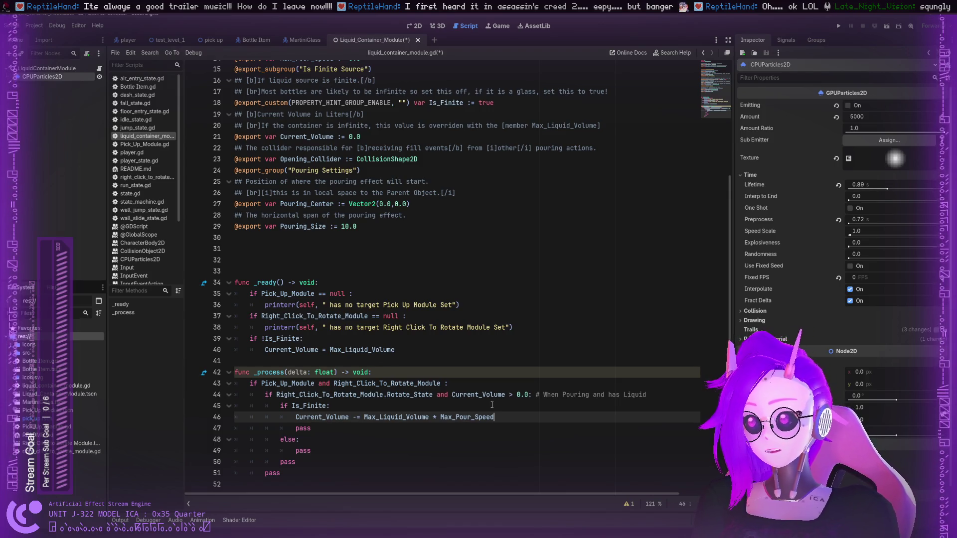
{"action": "type", "text": "* delta"}
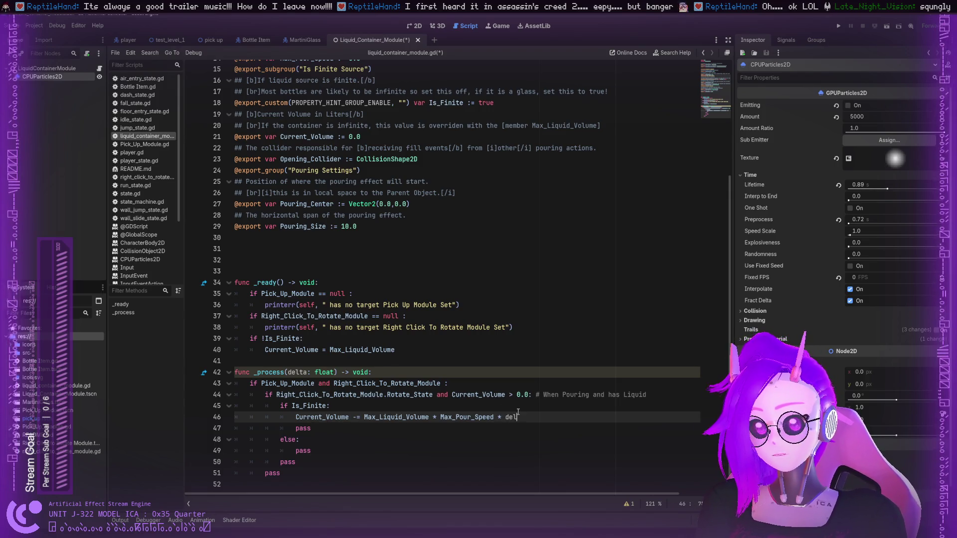
Check the Max_Pour_Speed declaration on line 14 against its use in the pouring line
{"action": "scroll", "coordinate": [518, 413], "scroll_direction": "up", "scroll_amount": 1}
{"action": "double_click", "coordinate": [472, 427]}
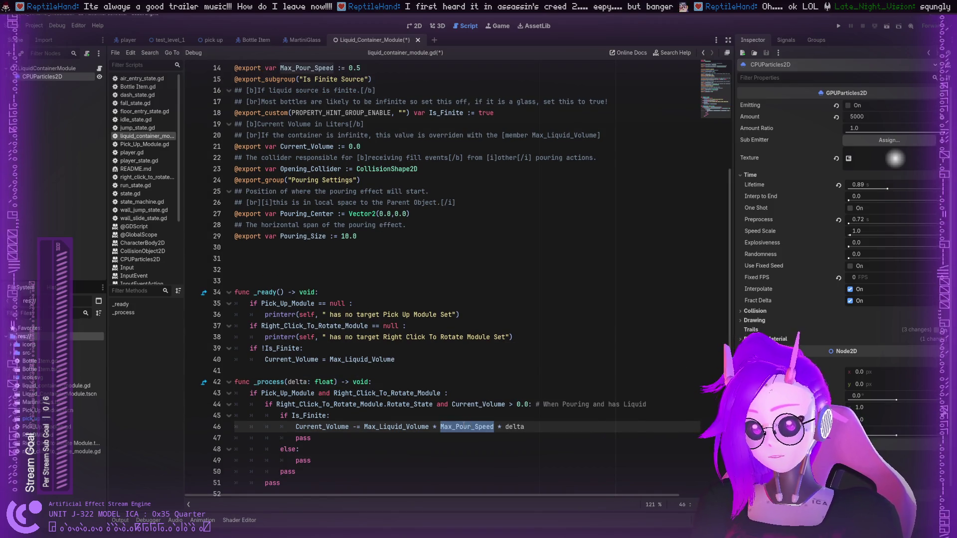
{"action": "scroll", "coordinate": [372, 220], "scroll_direction": "up", "scroll_amount": 2}
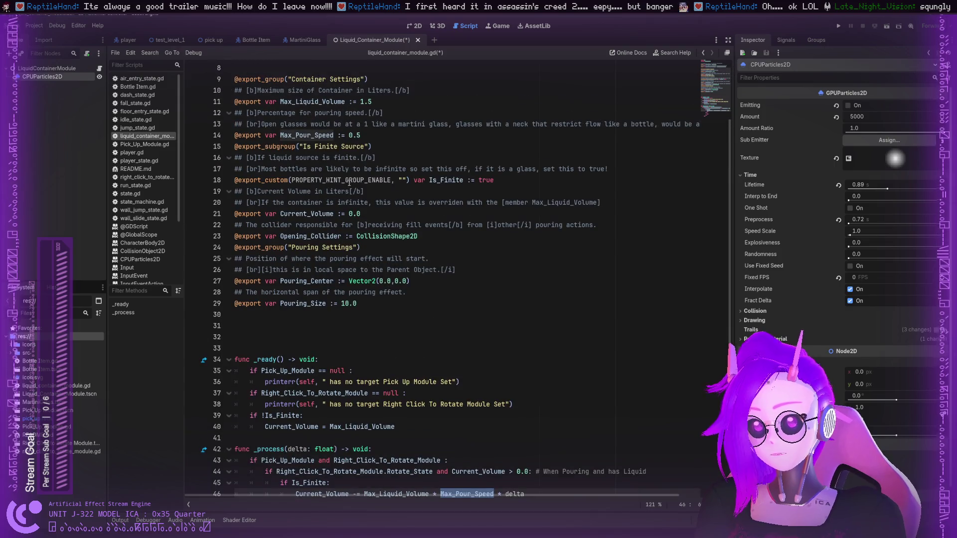
{"action": "double_click", "coordinate": [315, 135]}
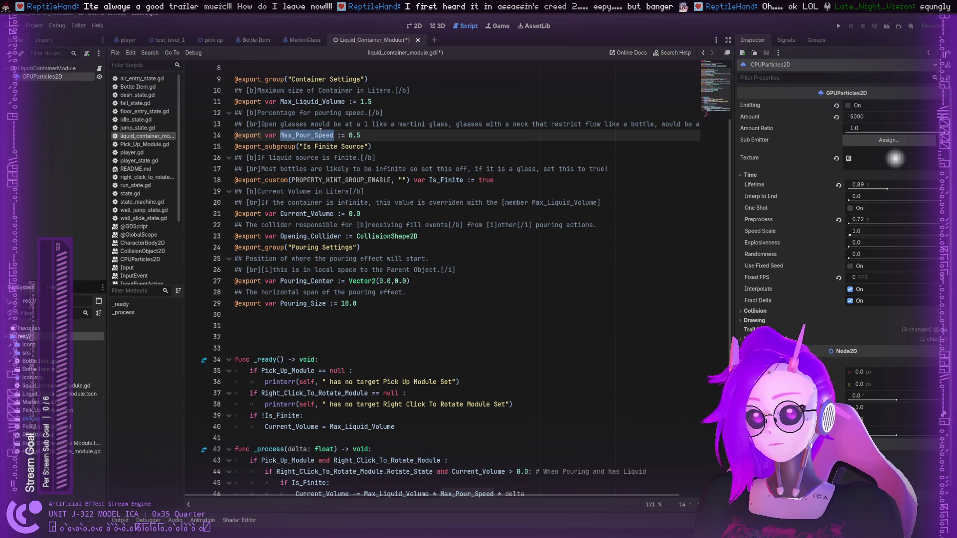
{"action": "scroll", "coordinate": [499, 360], "scroll_direction": "up", "scroll_amount": 3}
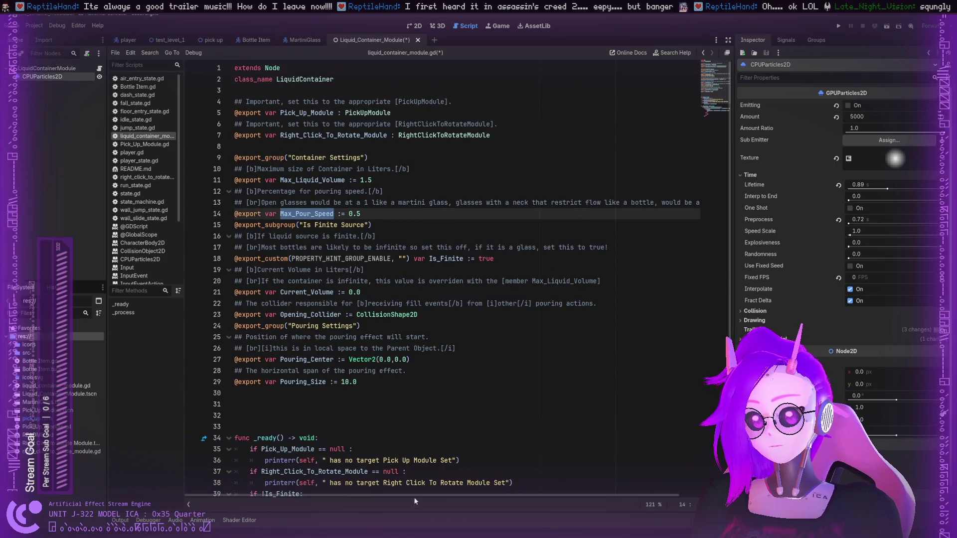
{"action": "left_click_drag", "start_coordinate": [416, 495], "coordinate": [488, 491]}
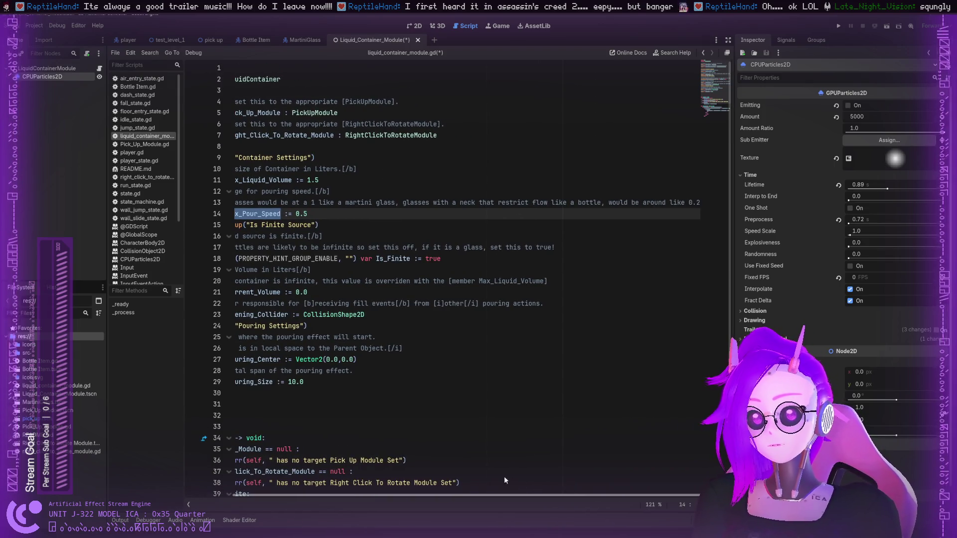
{"action": "scroll", "coordinate": [467, 471], "scroll_direction": "left", "scroll_amount": 3}
{"action": "left_click", "coordinate": [355, 202]}
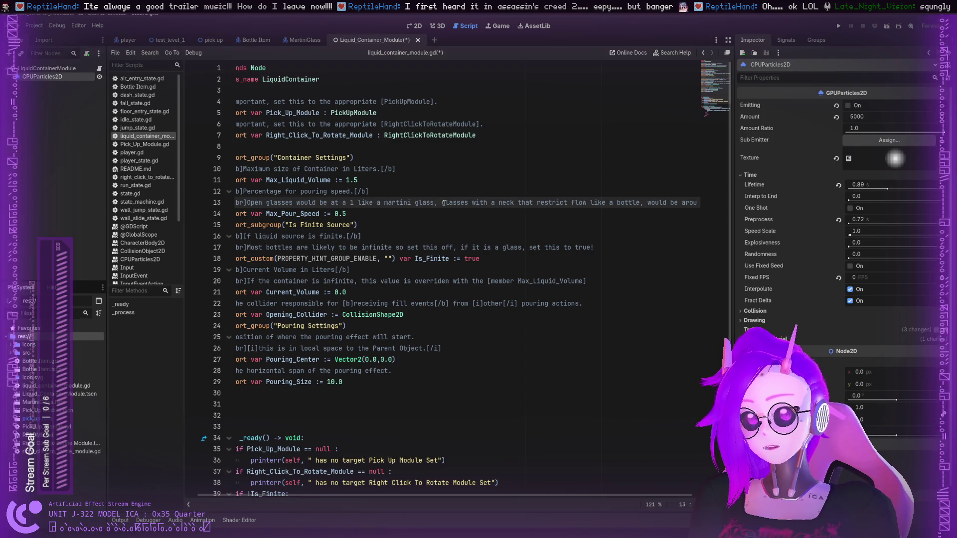
{"action": "scroll", "coordinate": [443, 204], "scroll_direction": "down", "scroll_amount": 5}
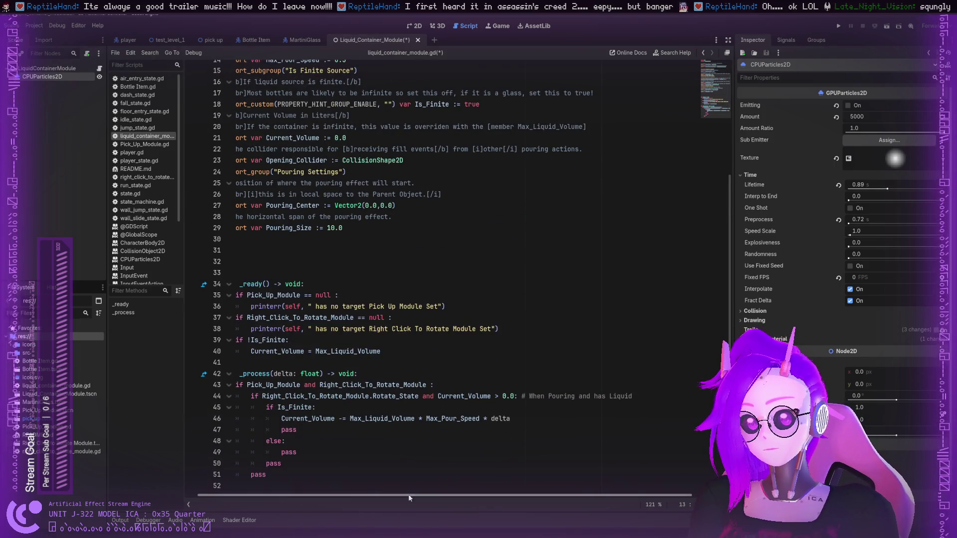
{"action": "left_click_drag", "start_coordinate": [388, 496], "coordinate": [375, 496]}
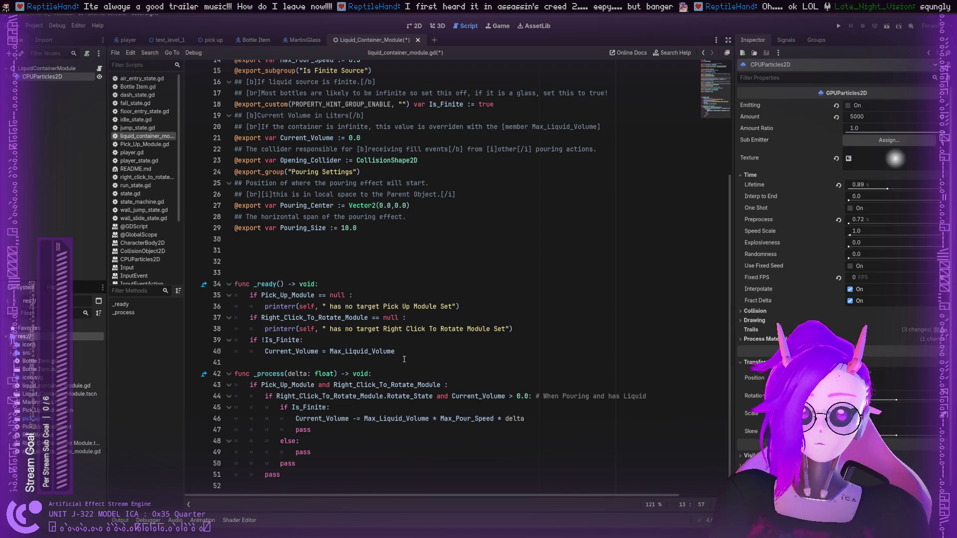
Select LiquidContainerModule, revert Current Volume, then set it to 1.0
{"action": "left_click", "coordinate": [47, 69]}
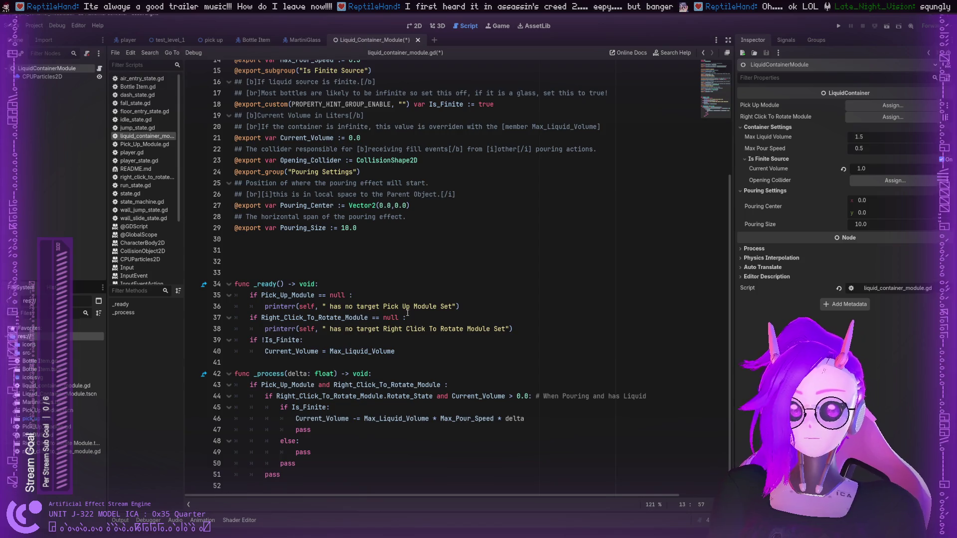
{"action": "left_click", "coordinate": [843, 169]}
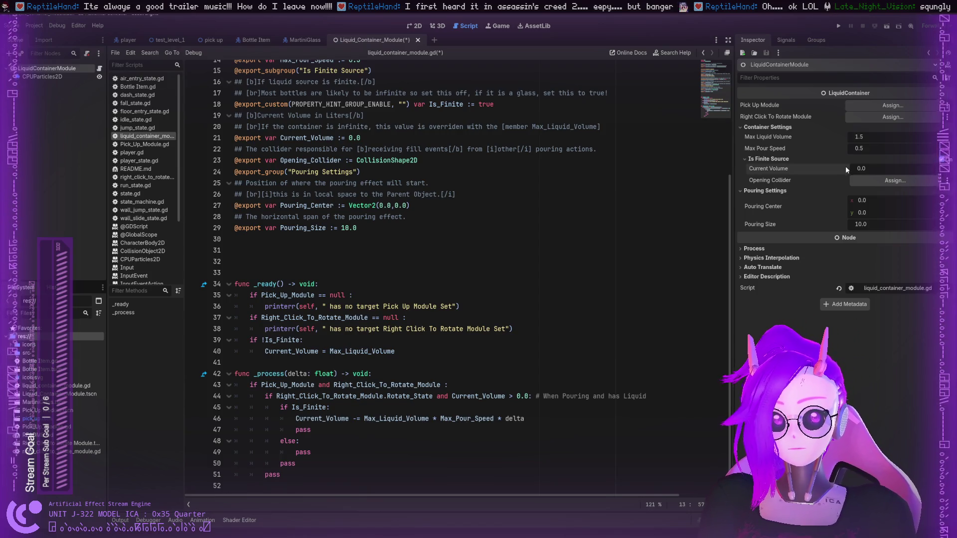
{"action": "left_click", "coordinate": [871, 168]}
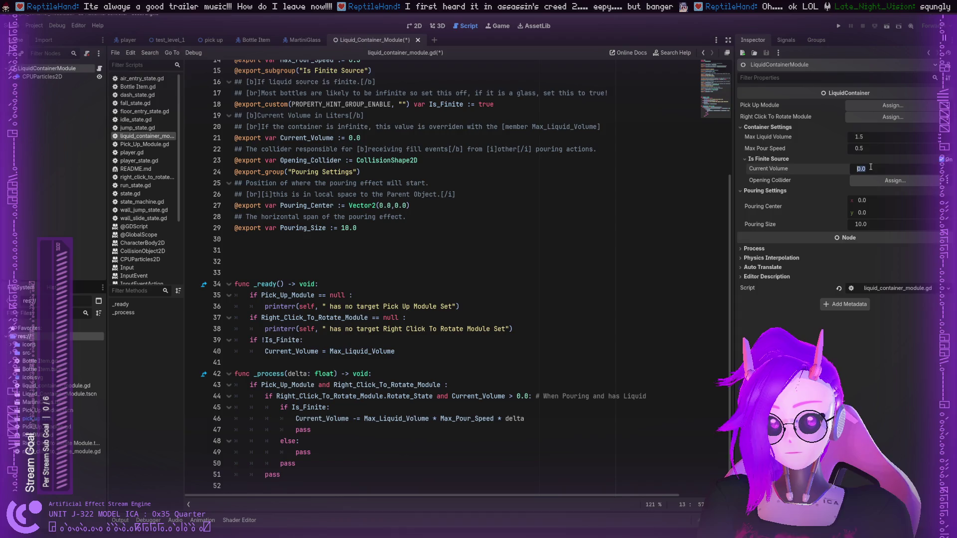
{"action": "type", "text": "1"}
{"action": "key", "text": "Return"}
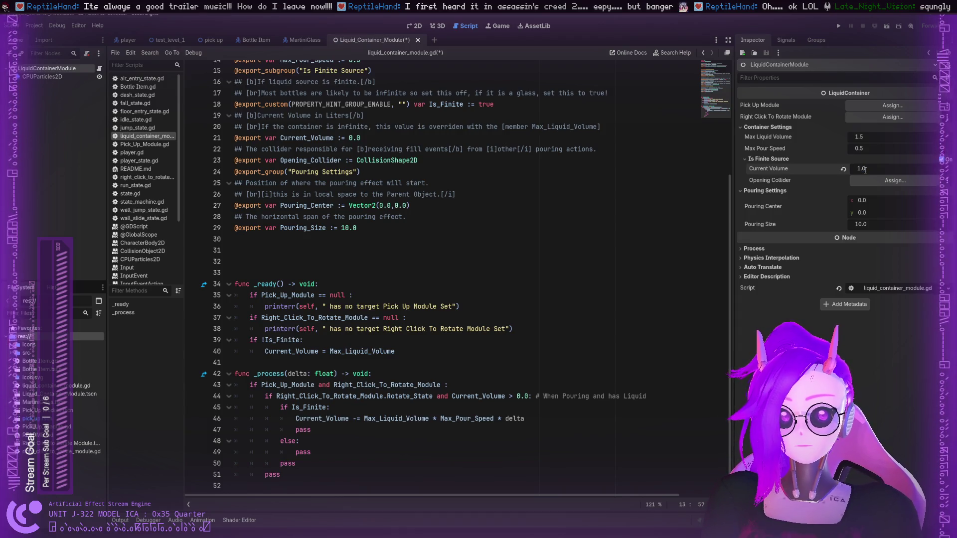
{"action": "scroll", "coordinate": [545, 231], "scroll_direction": "up", "scroll_amount": 4}
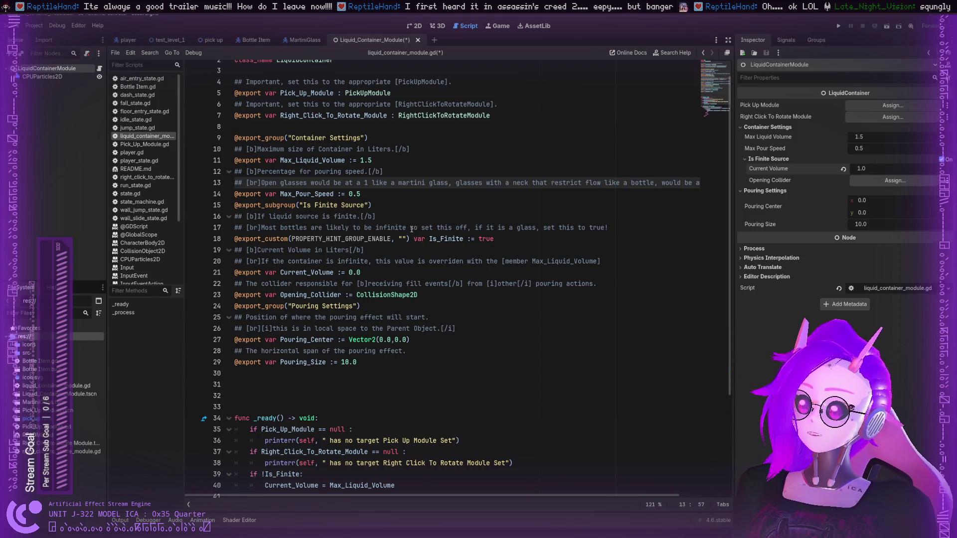
{"action": "scroll", "coordinate": [394, 242], "scroll_direction": "up", "scroll_amount": 1}
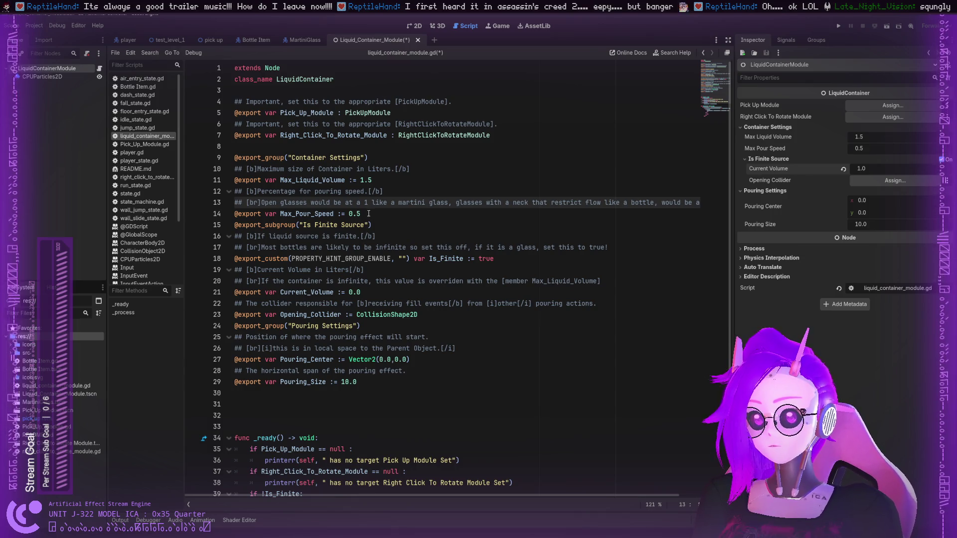
{"action": "left_click", "coordinate": [374, 382]}
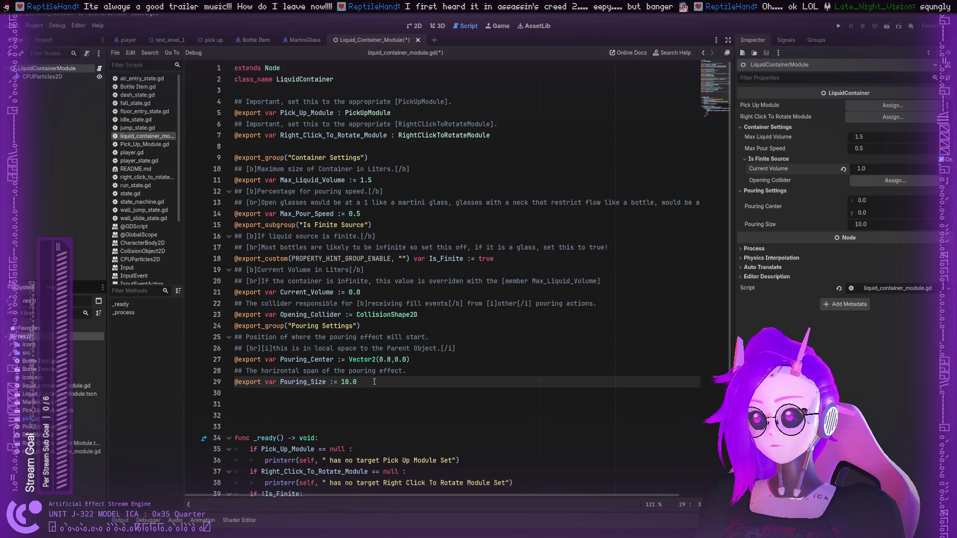
{"action": "key", "text": "Return"}
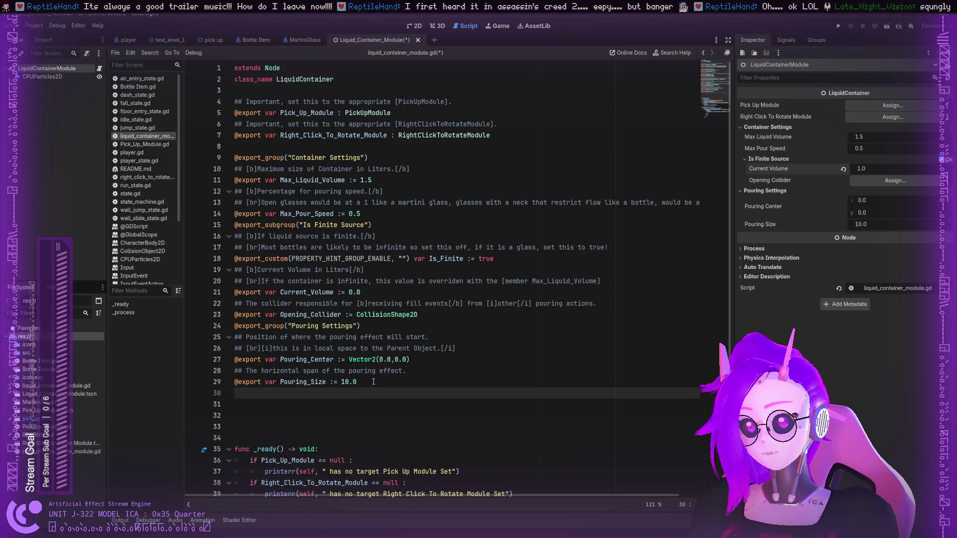
{"action": "key", "text": "Return"}
{"action": "type", "text": "@onready"}
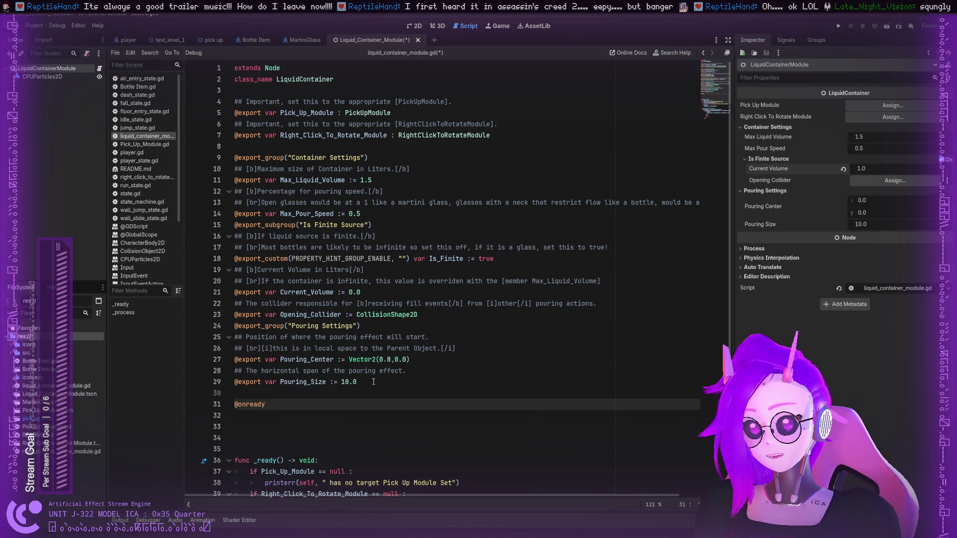
{"action": "type", "text": " var"}
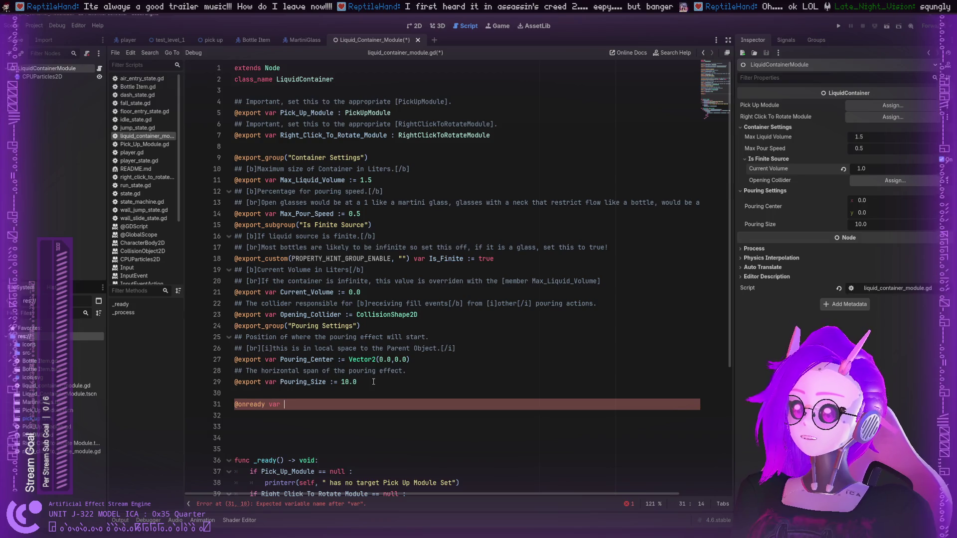
{"action": "type", "text": "floatA"}
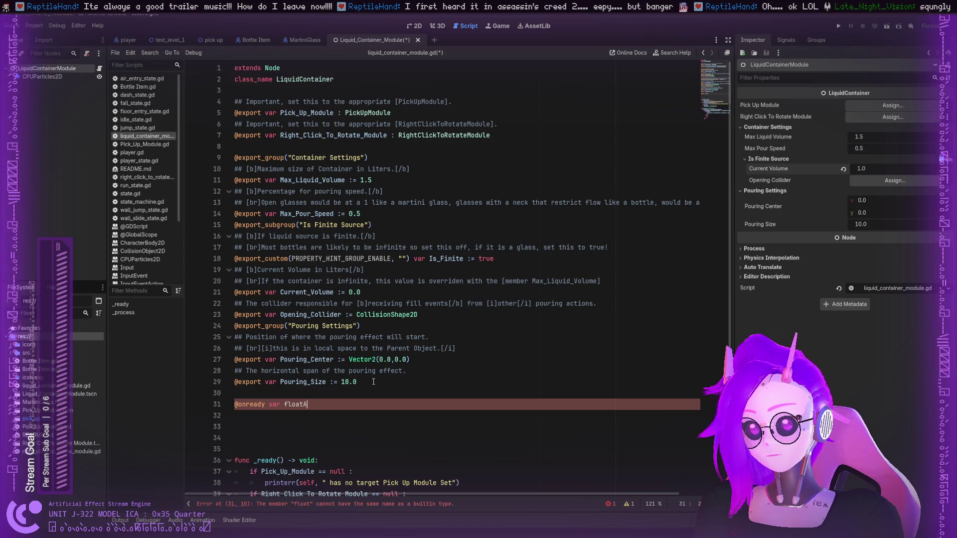
{"action": "key", "text": "BackSpace"}
{"action": "key", "text": "BackSpace"}
{"action": "key", "text": "BackSpace"}
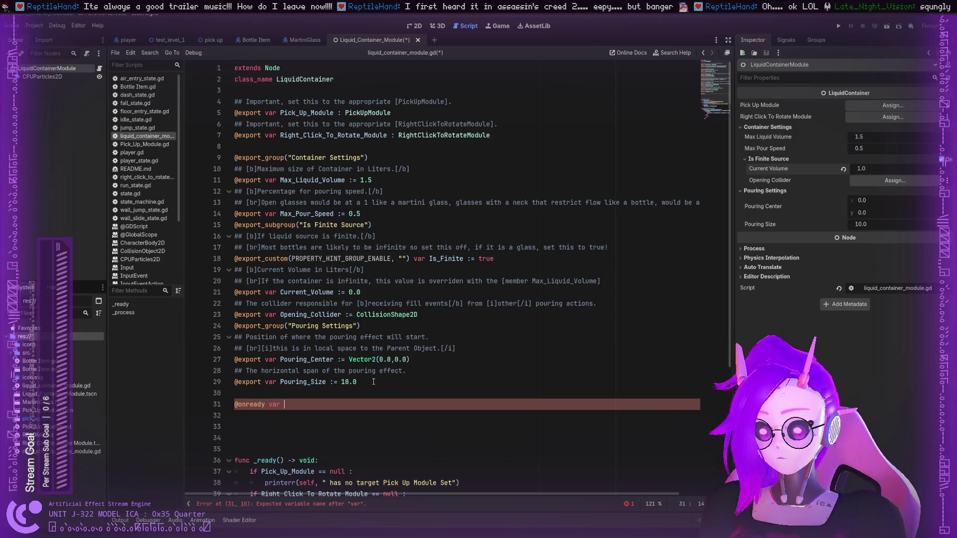
{"action": "type", "text": "Container"}
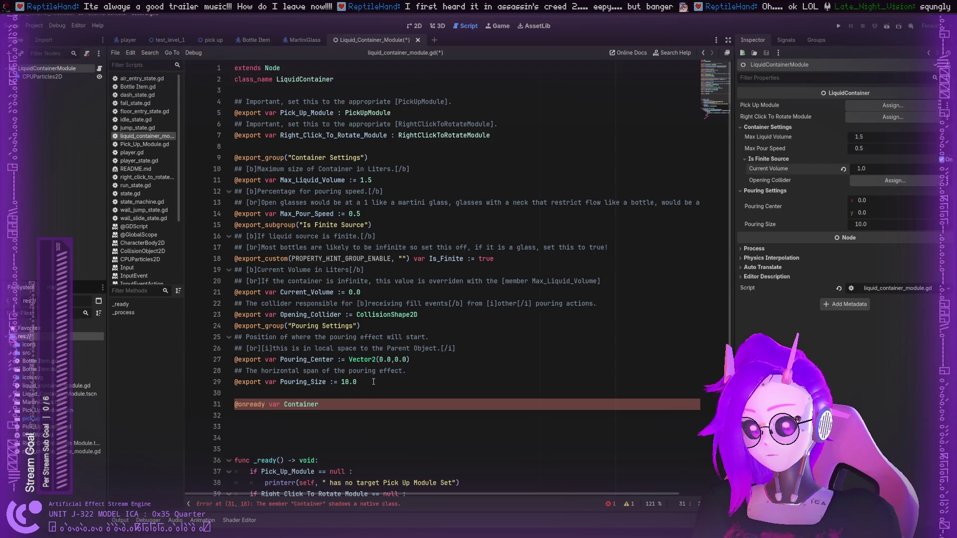
{"action": "type", "text": "Propert"}
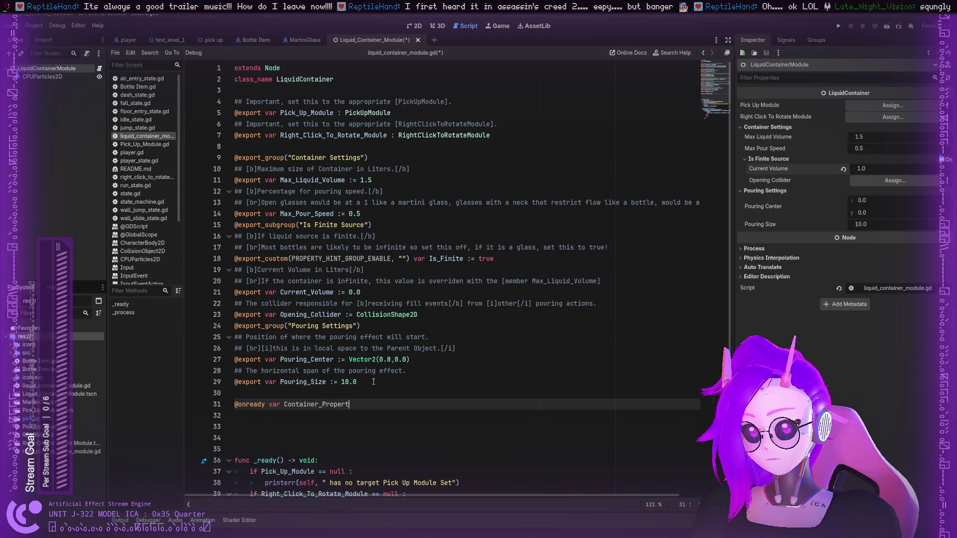
{"action": "key", "text": "BackSpace"}
{"action": "key", "text": "BackSpace"}
{"action": "key", "text": "BackSpace"}
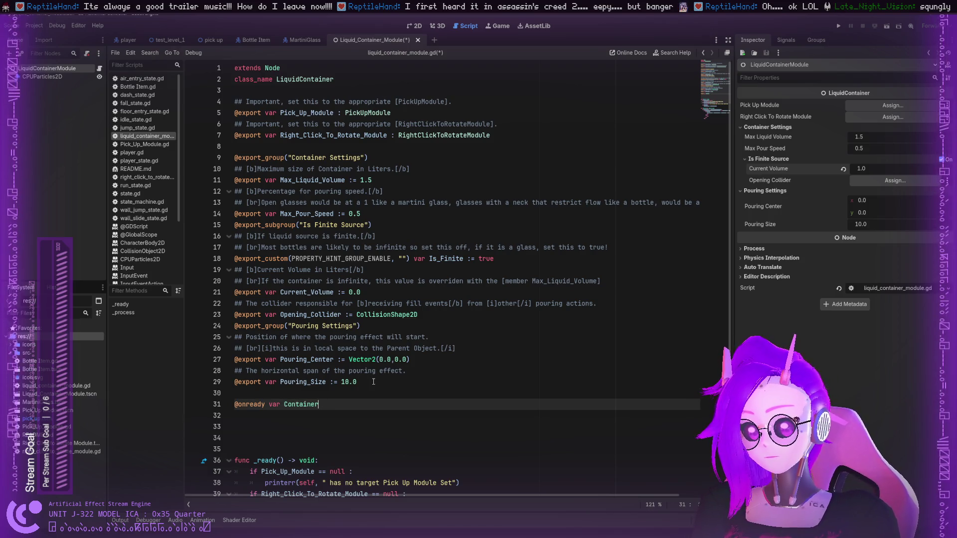
{"action": "key", "text": "BackSpace"}
{"action": "key", "text": "BackSpace"}
{"action": "key", "text": "BackSpace"}
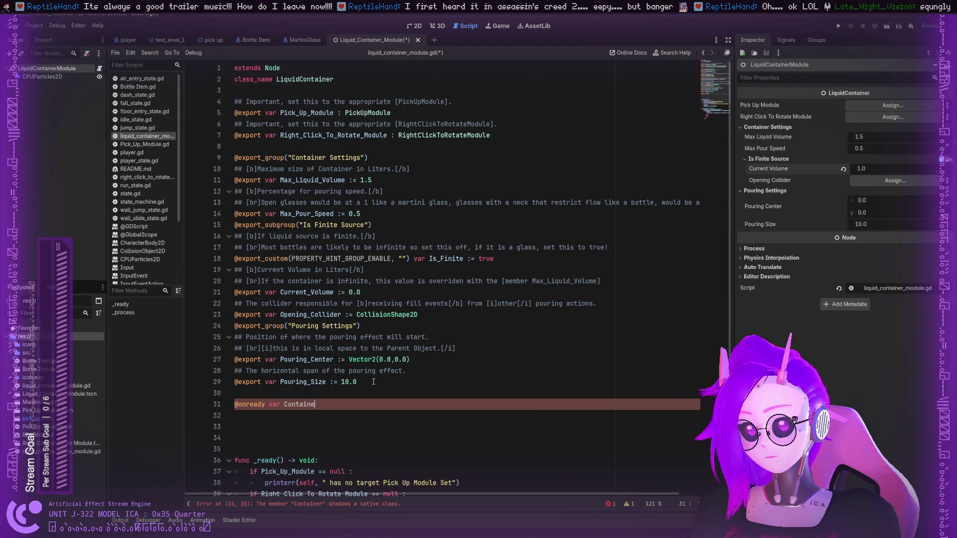
{"action": "type", "text": "urrent_Co"}
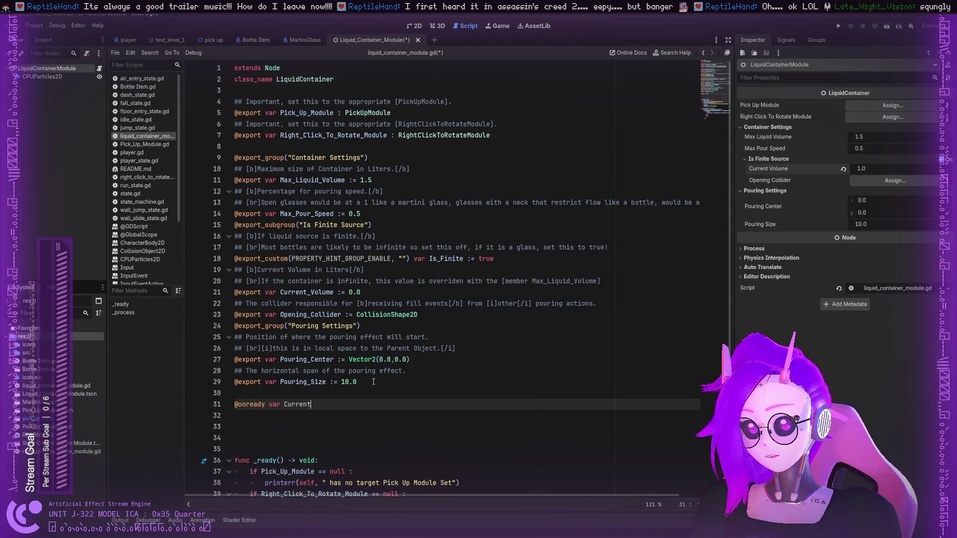
{"action": "type", "text": "ntainer+_"}
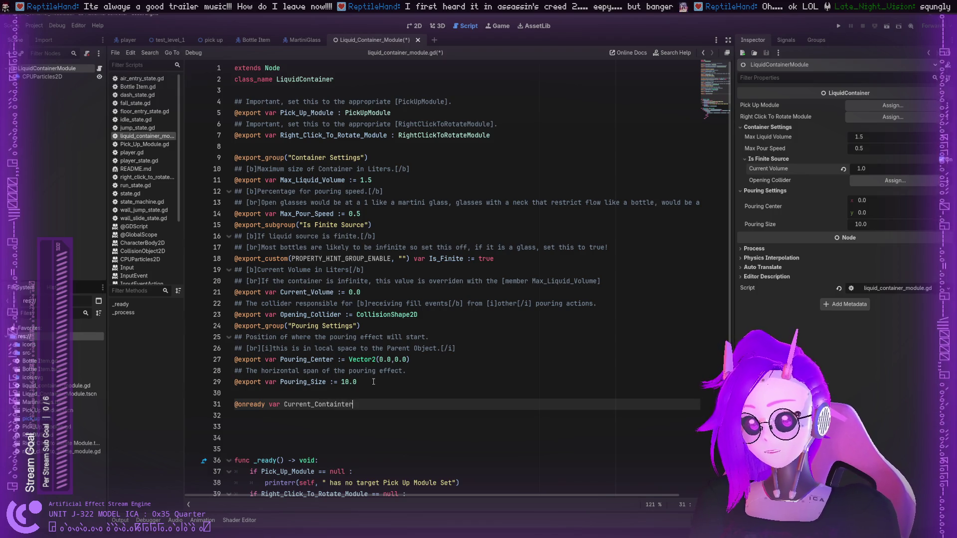
{"action": "key", "text": "BackSpace"}
{"action": "key", "text": "BackSpace"}
{"action": "type", "text": "_Prop"}
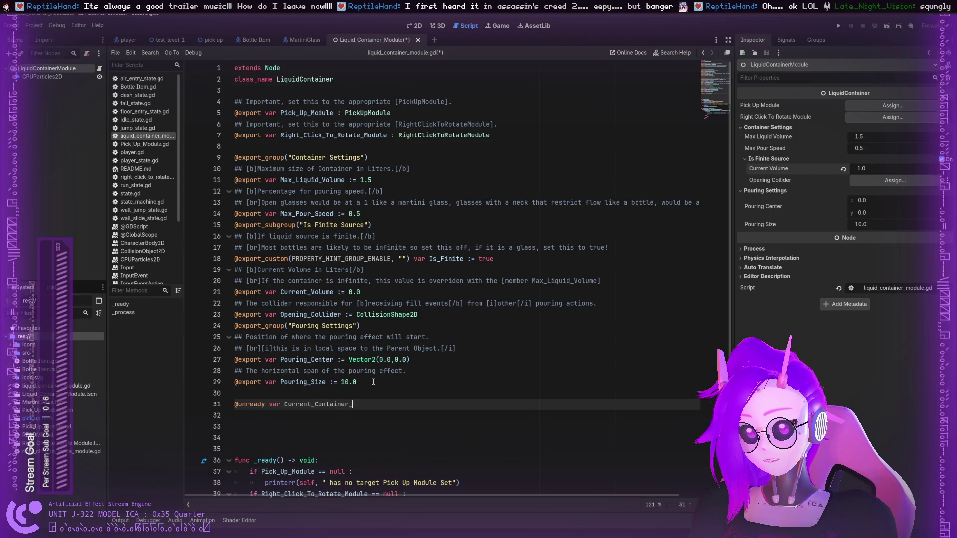
{"action": "type", "text": "erties"}
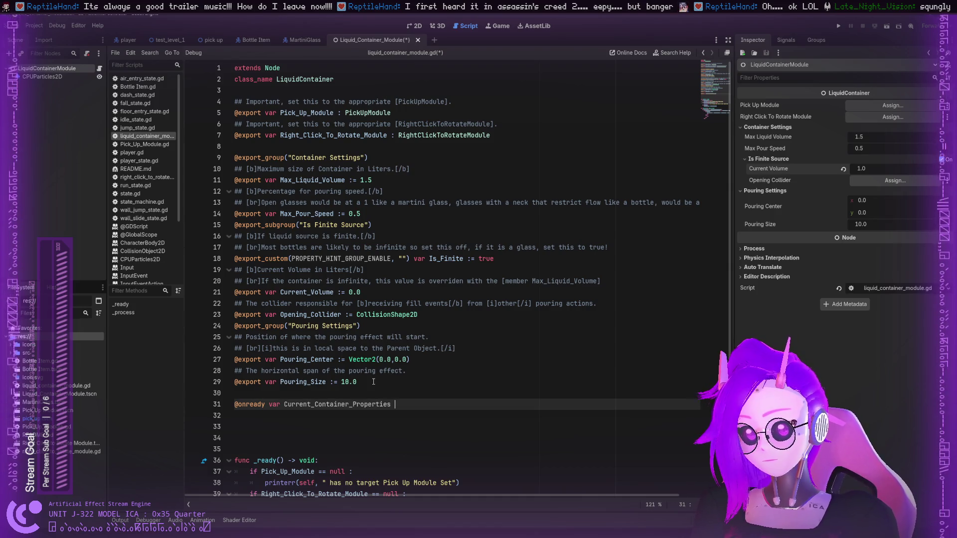
{"action": "type", "text": " :="}
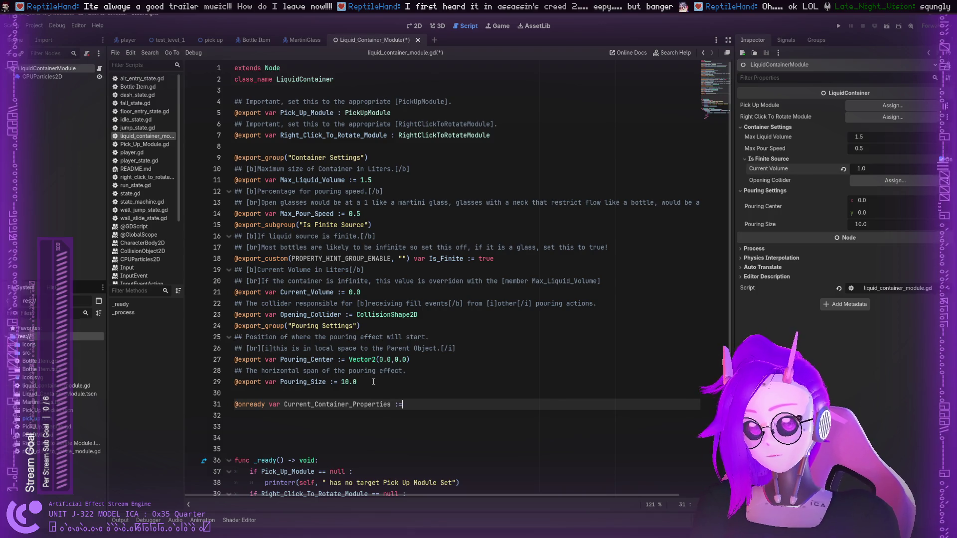
{"action": "key", "text": "BackSpace"}
{"action": "key", "text": "BackSpace"}
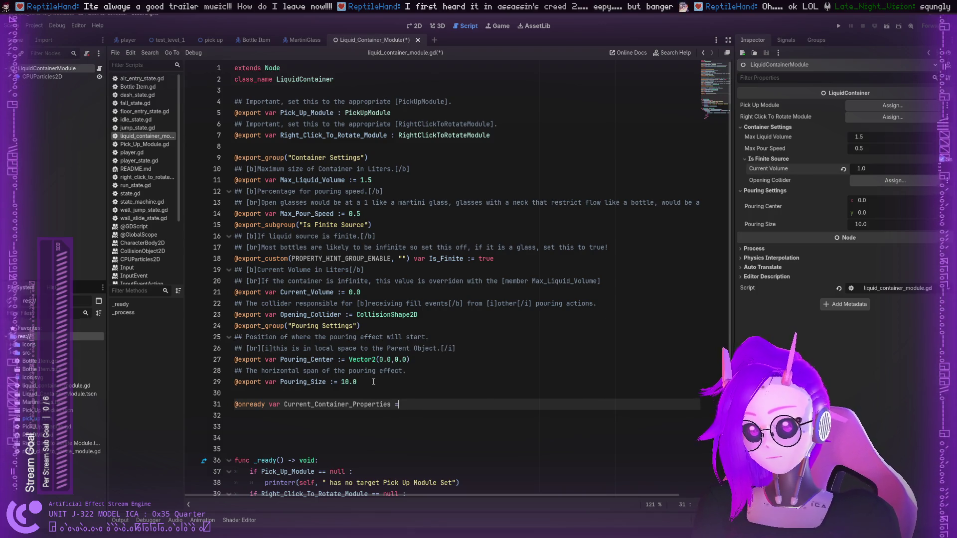
{"action": "key", "text": "Escape"}
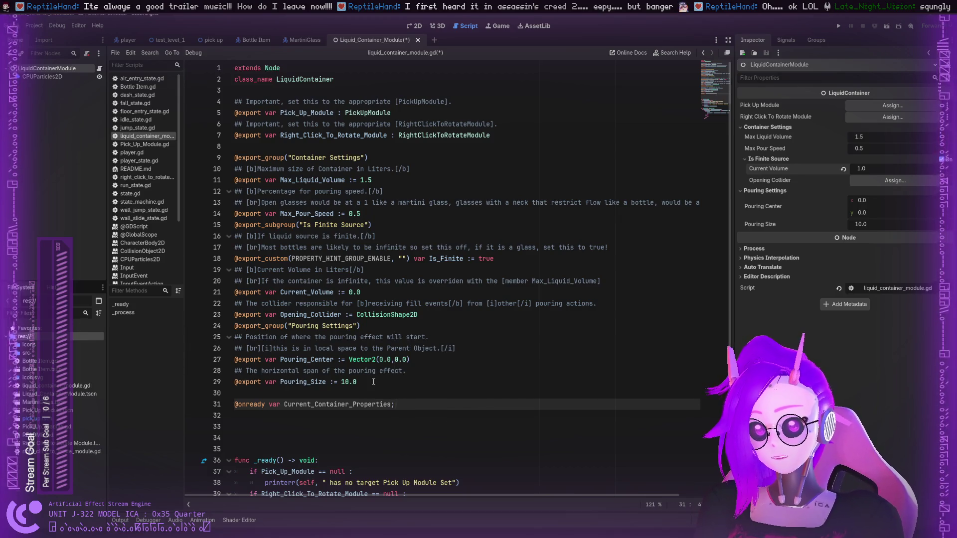
Type the variable as PackedFloat32Array, picked from the autocomplete list
{"action": "type", "text": "float"}
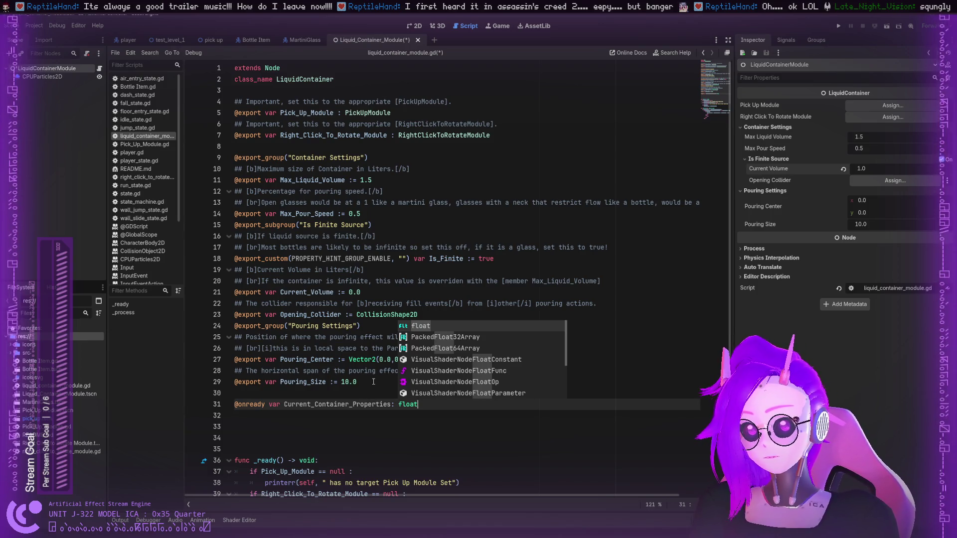
{"action": "scroll", "coordinate": [471, 347], "scroll_direction": "down", "scroll_amount": 3}
{"action": "scroll", "coordinate": [463, 352], "scroll_direction": "up", "scroll_amount": 3}
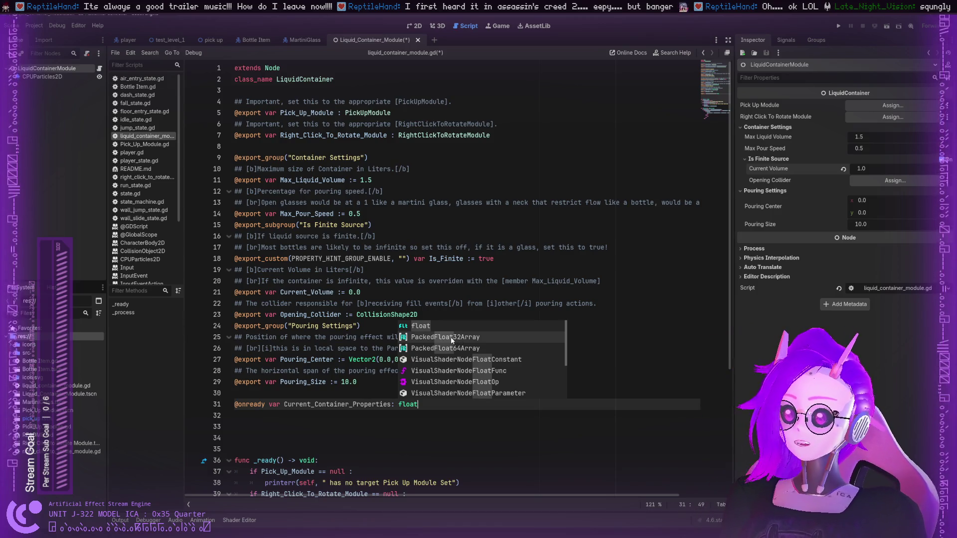
{"action": "double_click", "coordinate": [450, 337]}
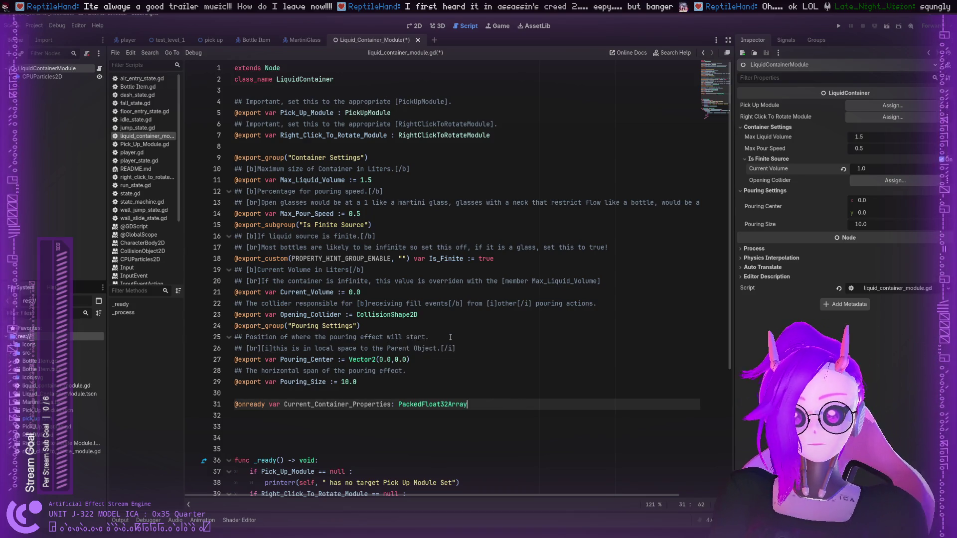
{"action": "left_click", "coordinate": [470, 405]}
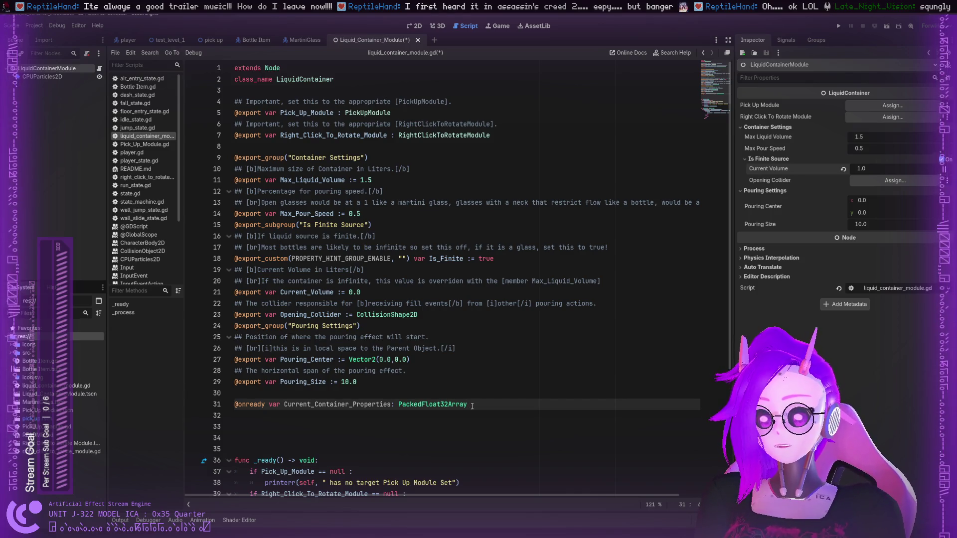
{"action": "scroll", "coordinate": [471, 399], "scroll_direction": "down", "scroll_amount": 2}
{"action": "scroll", "coordinate": [458, 353], "scroll_direction": "down", "scroll_amount": 2}
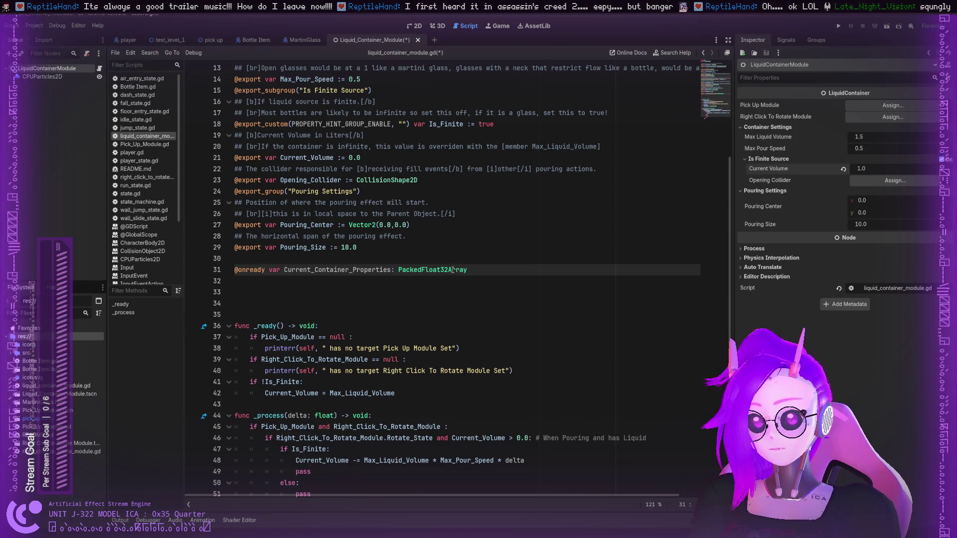
{"action": "left_click_drag", "start_coordinate": [472, 270], "coordinate": [399, 270]}
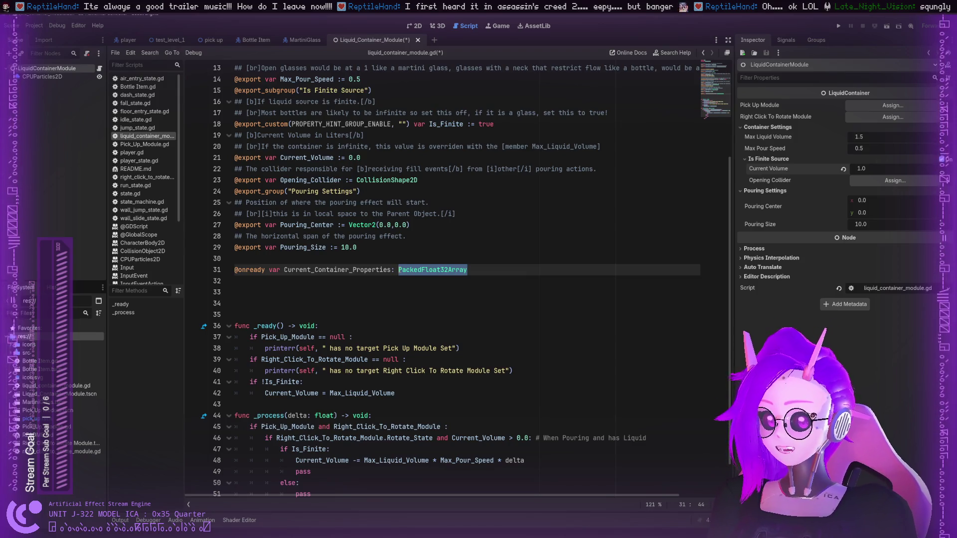
Type 'Di' over the selected PackedFloat32Array type on line 31
{"action": "type", "text": "Di"}
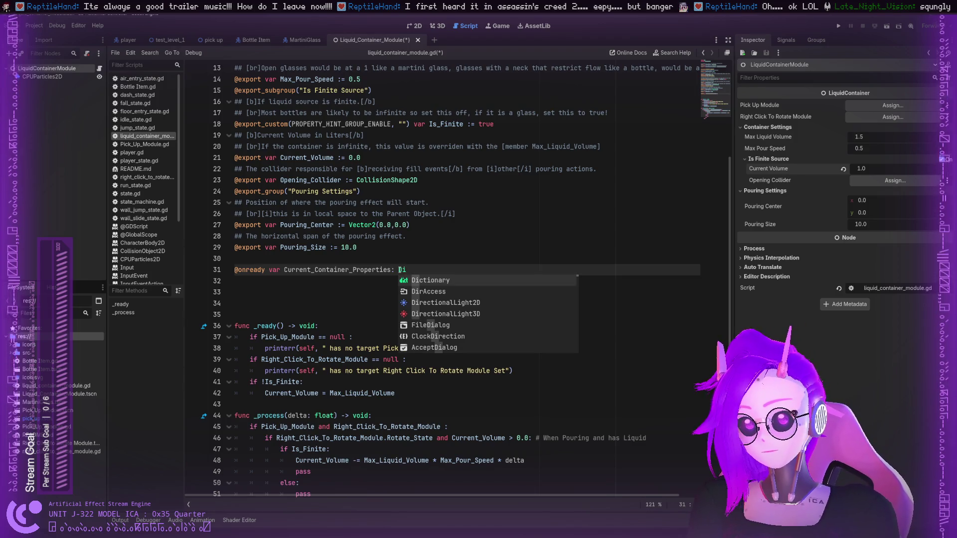
Accept Dictionary from autocomplete as Current_Container_Properties' type on line 31
{"action": "key", "text": "Return"}
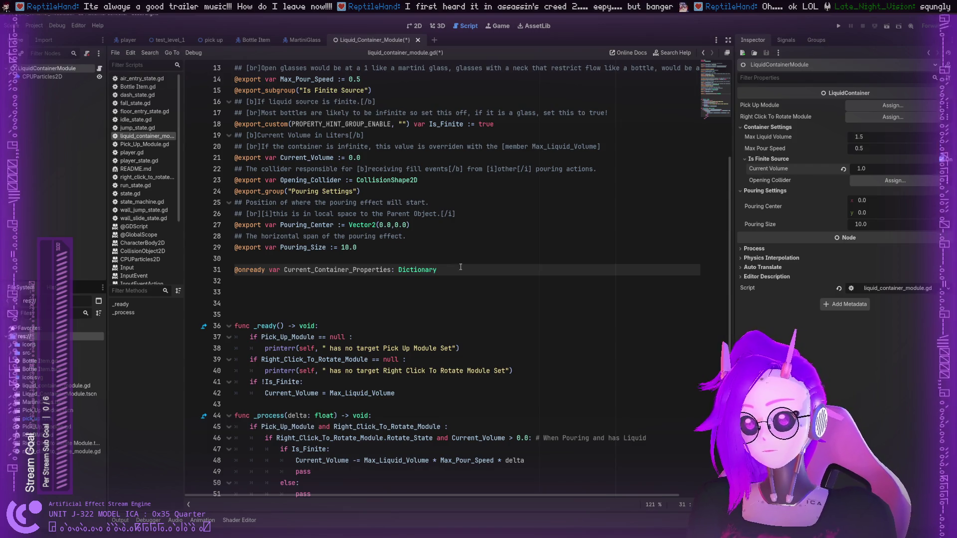
{"action": "key", "text": "shift+Left"}
{"action": "key", "text": "shift+Left"}
{"action": "key", "text": "shift+Left"}
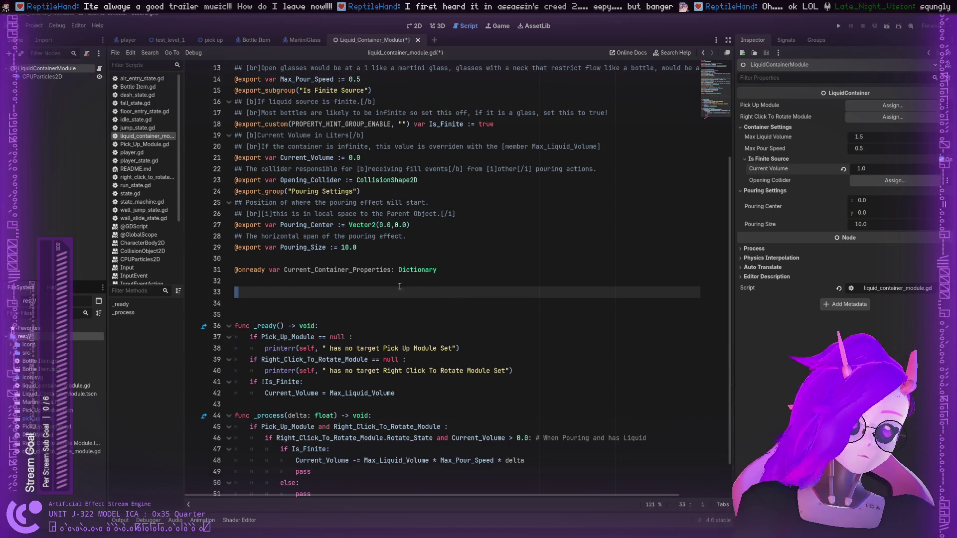
{"action": "left_click", "coordinate": [335, 298]}
Review the Is_Finite check and the uses of Current_Volume and Pick_Up_Module in _process
{"action": "key", "text": "Up"}
{"action": "key", "text": "Up"}
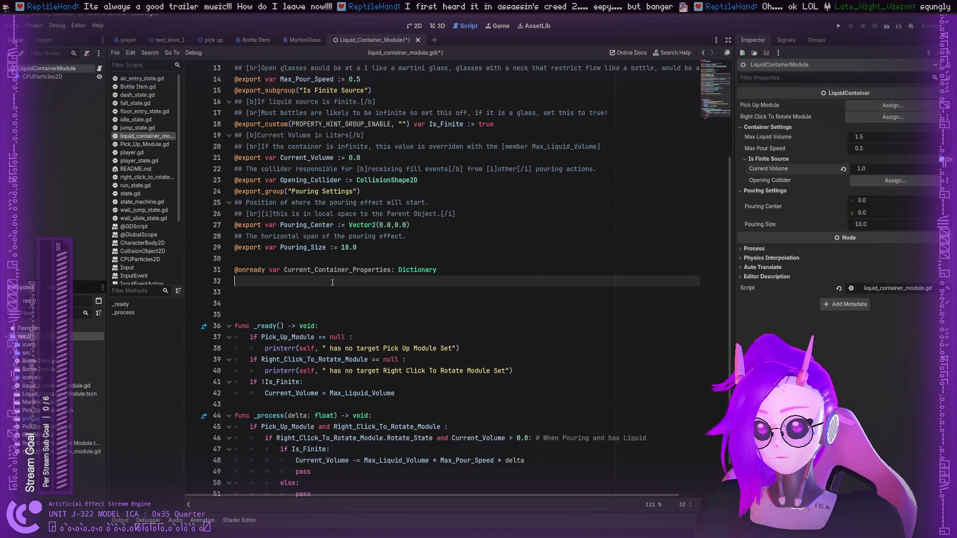
{"action": "scroll", "coordinate": [332, 283], "scroll_direction": "down", "scroll_amount": 1}
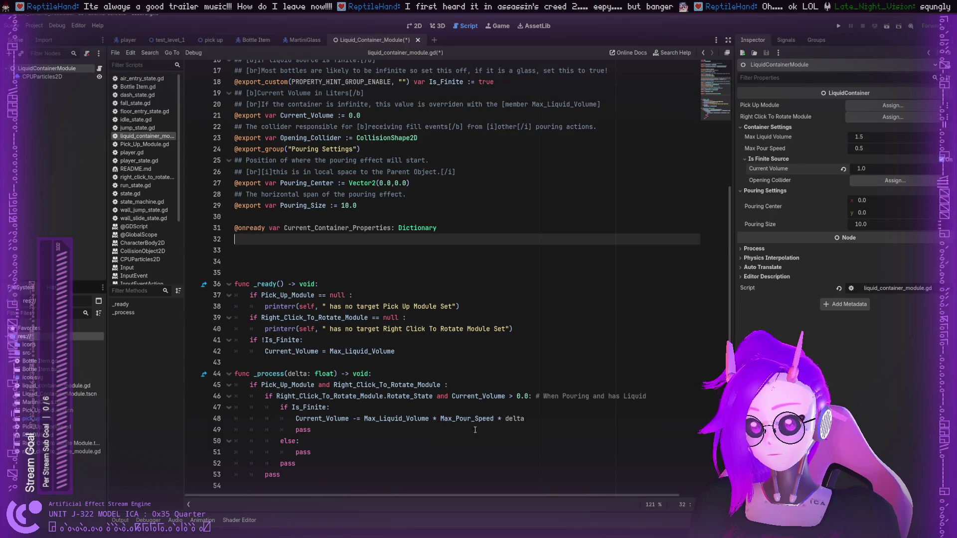
{"action": "left_click", "coordinate": [530, 420]}
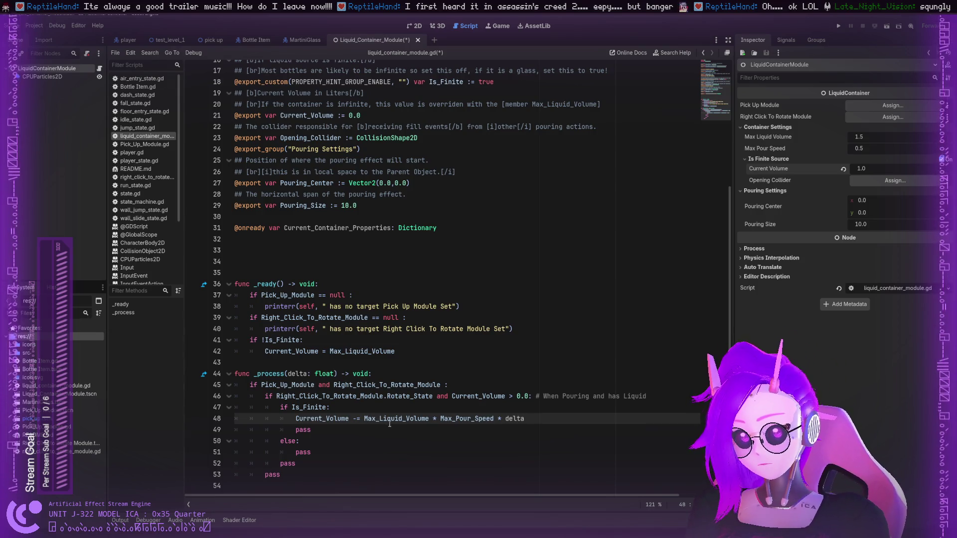
{"action": "triple_click", "coordinate": [303, 409]}
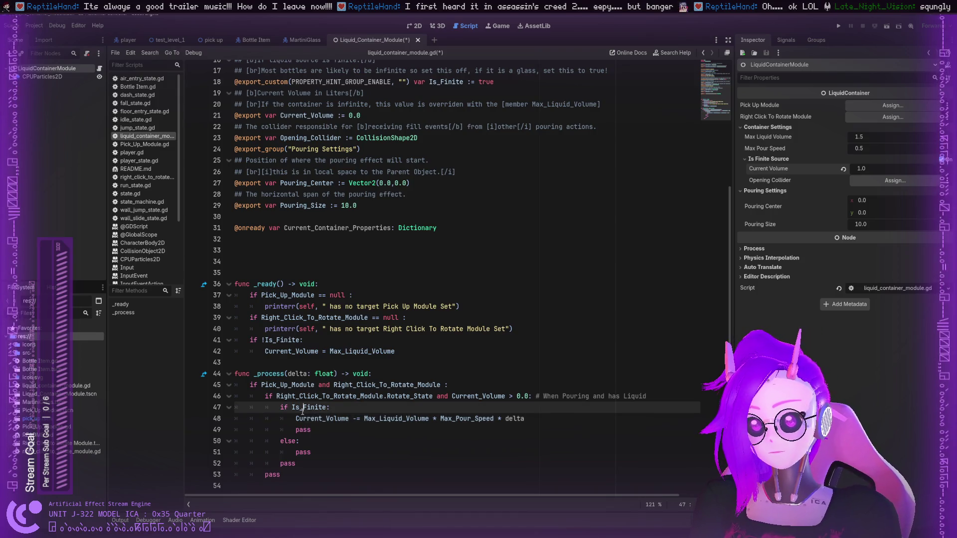
{"action": "double_click", "coordinate": [310, 419]}
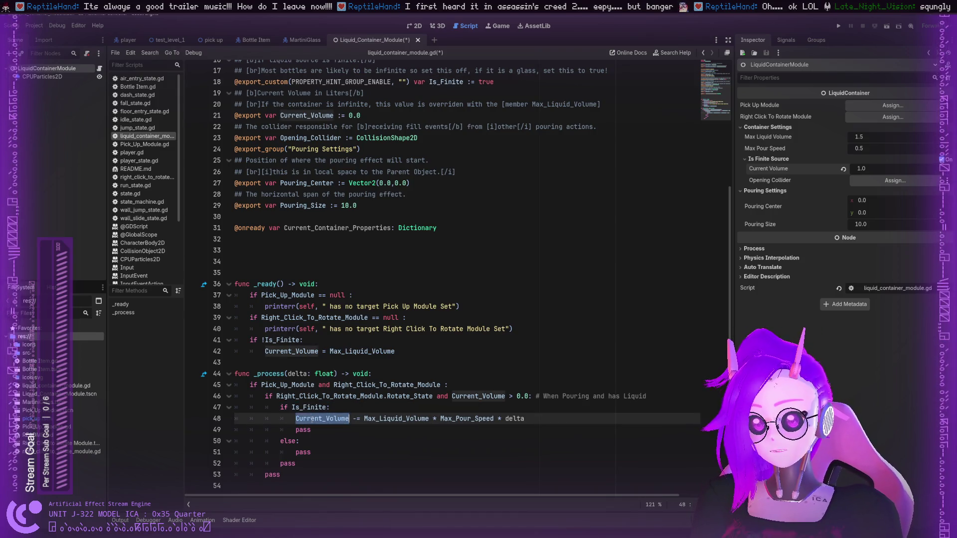
{"action": "double_click", "coordinate": [279, 385]}
Append '# Just checking if core functions exist' to line 45's module-existence check
{"action": "left_click", "coordinate": [476, 383]}
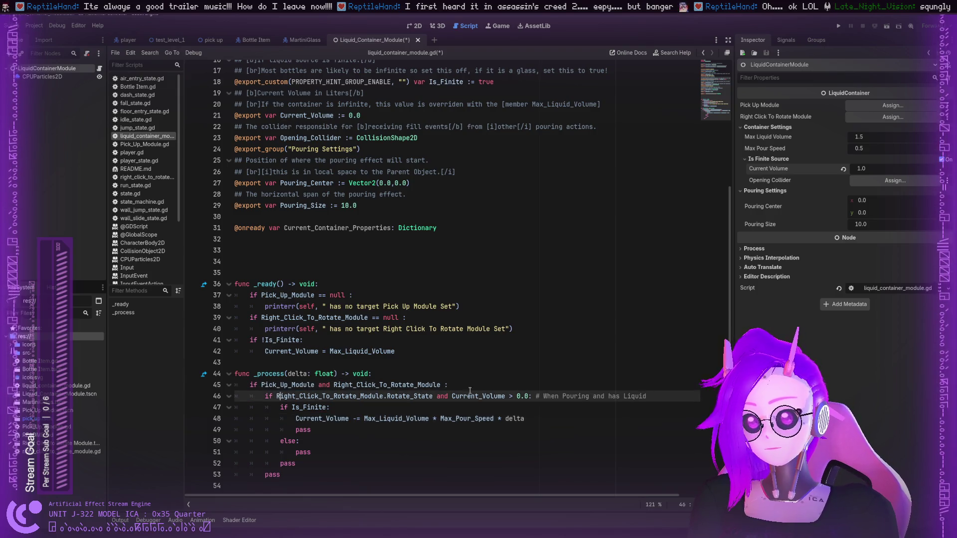
{"action": "type", "text": "#"}
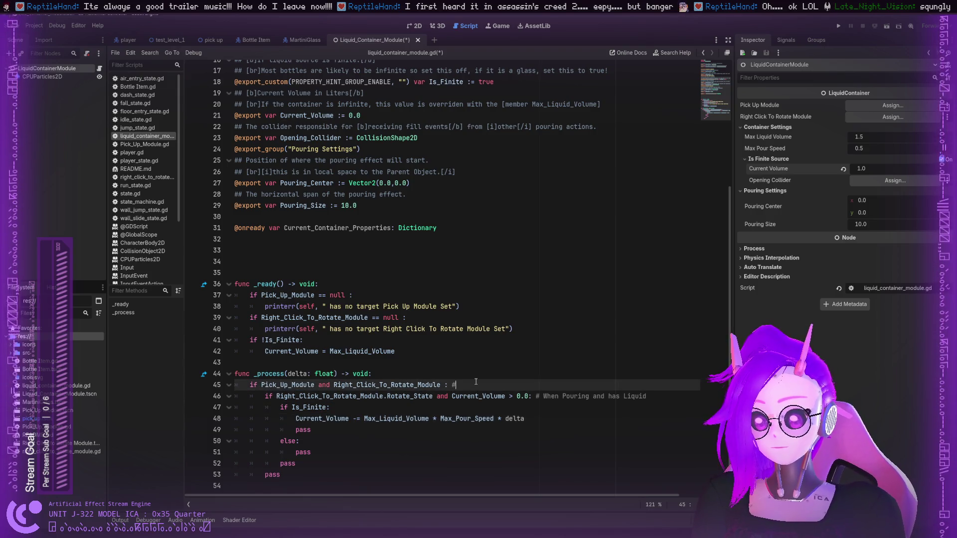
{"action": "key", "text": "BackSpace"}
{"action": "key", "text": "BackSpace"}
{"action": "type", "text": "Just checking if "}
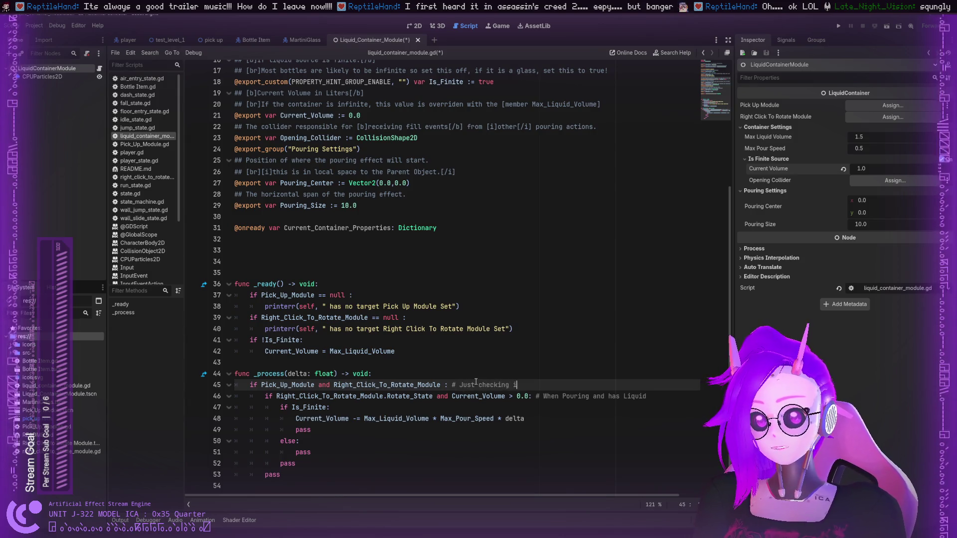
{"action": "type", "text": "core functions edi"}
{"action": "key", "text": "BackSpace"}
{"action": "key", "text": "BackSpace"}
{"action": "type", "text": "xist"}
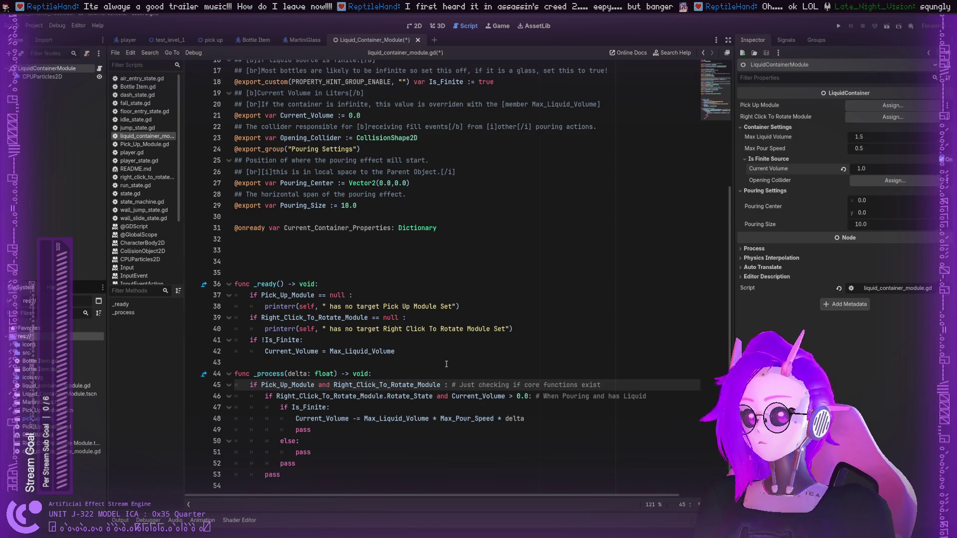
Insert a new line 43 in _ready, trying the words terminate, close, exit, then stop
{"action": "left_click", "coordinate": [532, 327]}
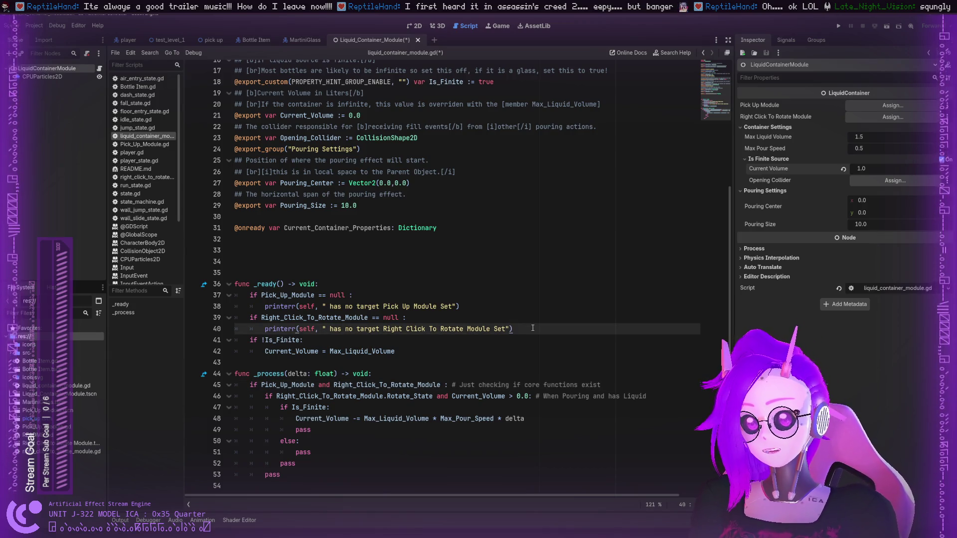
{"action": "key", "text": "Down"}
{"action": "key", "text": "Down"}
{"action": "key", "text": "Return"}
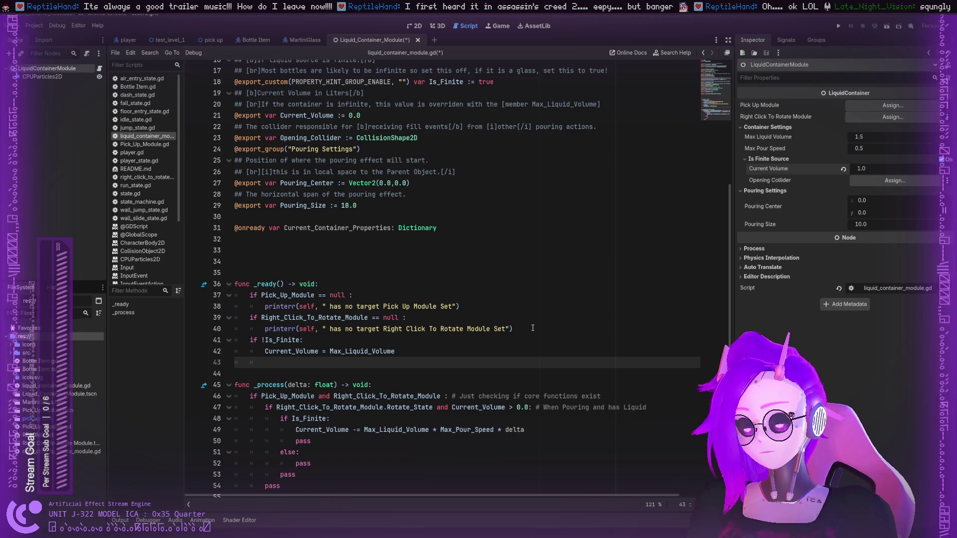
{"action": "type", "text": "terminate"}
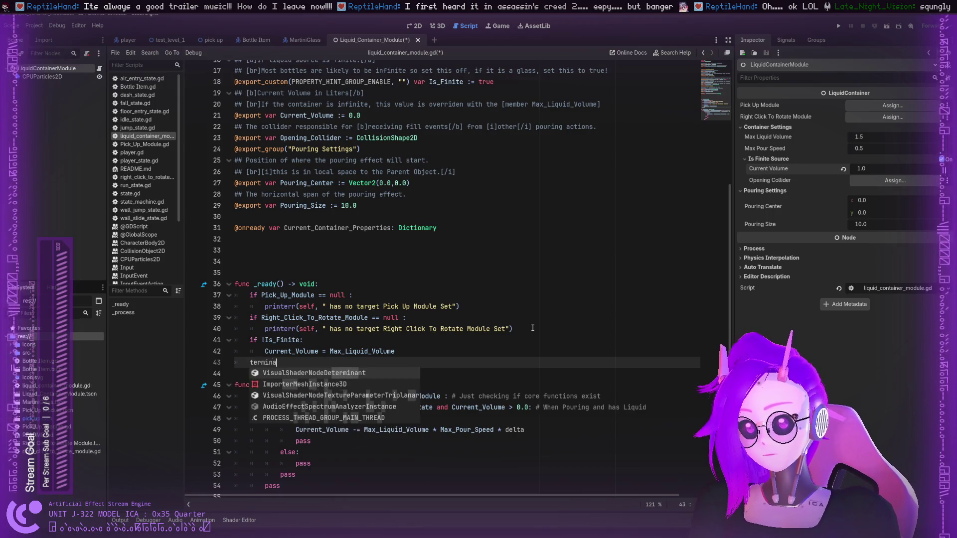
{"action": "key", "text": "BackSpace"}
{"action": "key", "text": "BackSpace"}
{"action": "key", "text": "BackSpace"}
{"action": "type", "text": "close"}
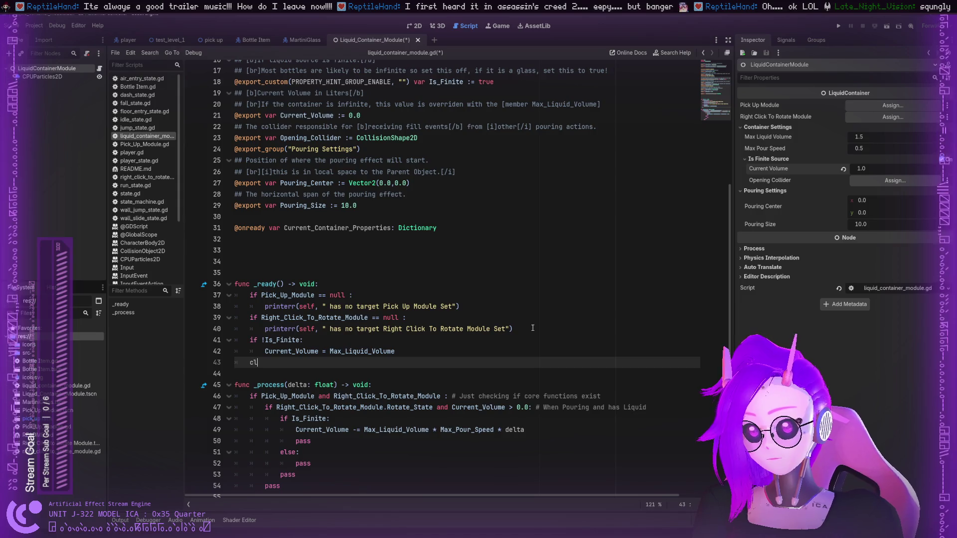
{"action": "key", "text": "BackSpace"}
{"action": "key", "text": "BackSpace"}
{"action": "key", "text": "BackSpace"}
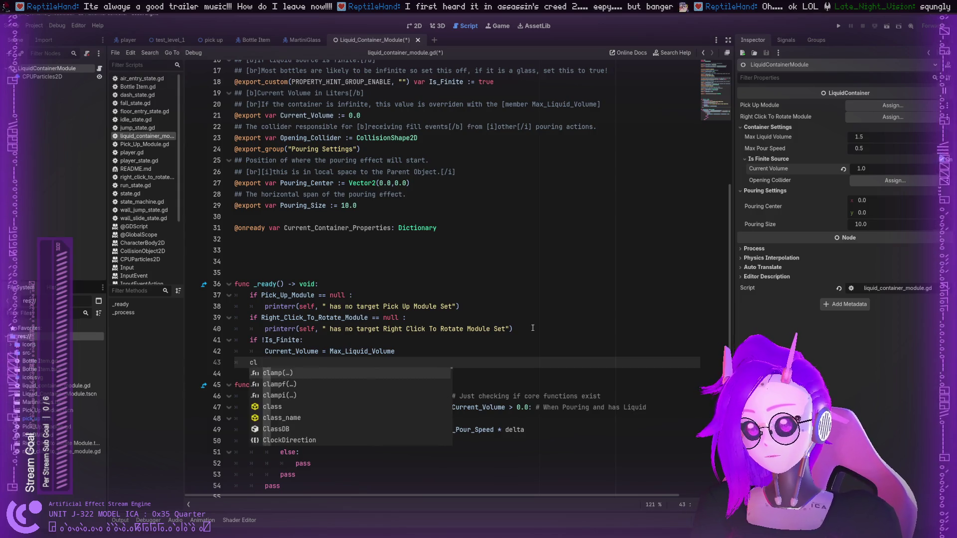
{"action": "type", "text": "exit"}
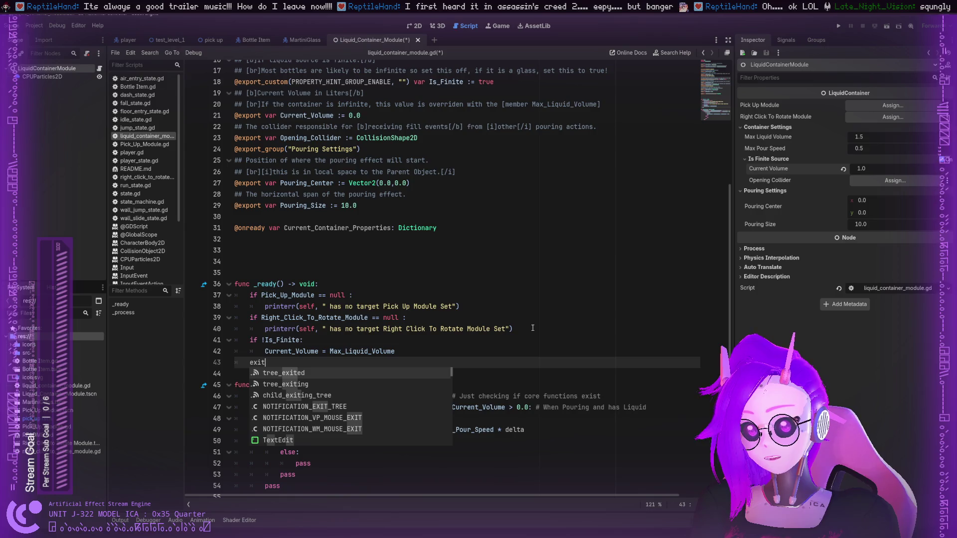
{"action": "key", "text": "BackSpace"}
{"action": "key", "text": "BackSpace"}
{"action": "key", "text": "BackSpace"}
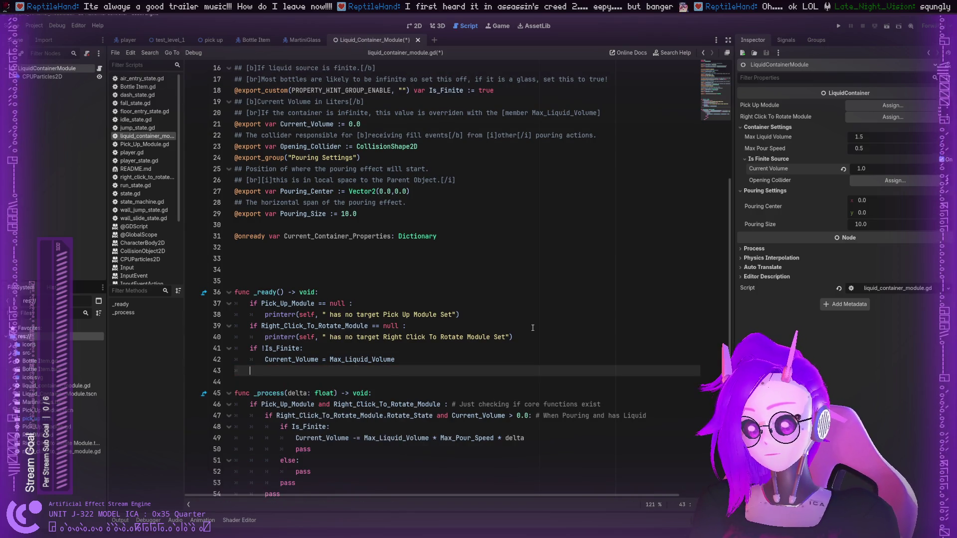
{"action": "type", "text": "stop"}
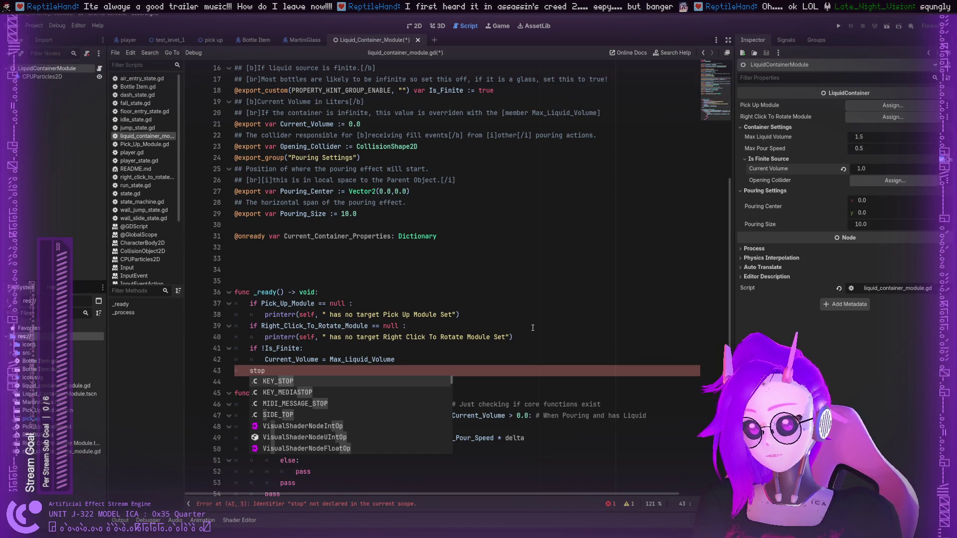
Replace stop with kill, then delete it and the empty line 43 entirely
{"action": "scroll", "coordinate": [340, 417], "scroll_direction": "down", "scroll_amount": 5}
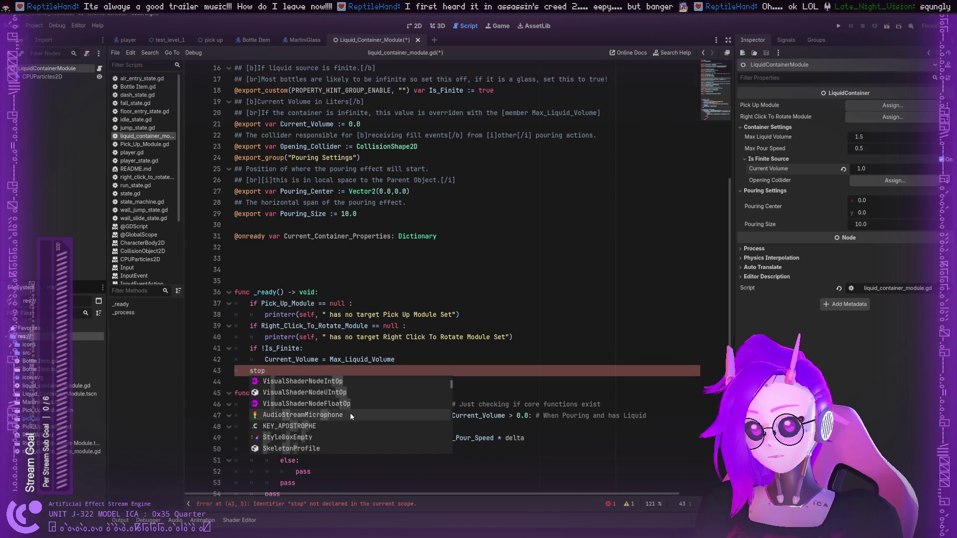
{"action": "scroll", "coordinate": [352, 416], "scroll_direction": "down", "scroll_amount": 10}
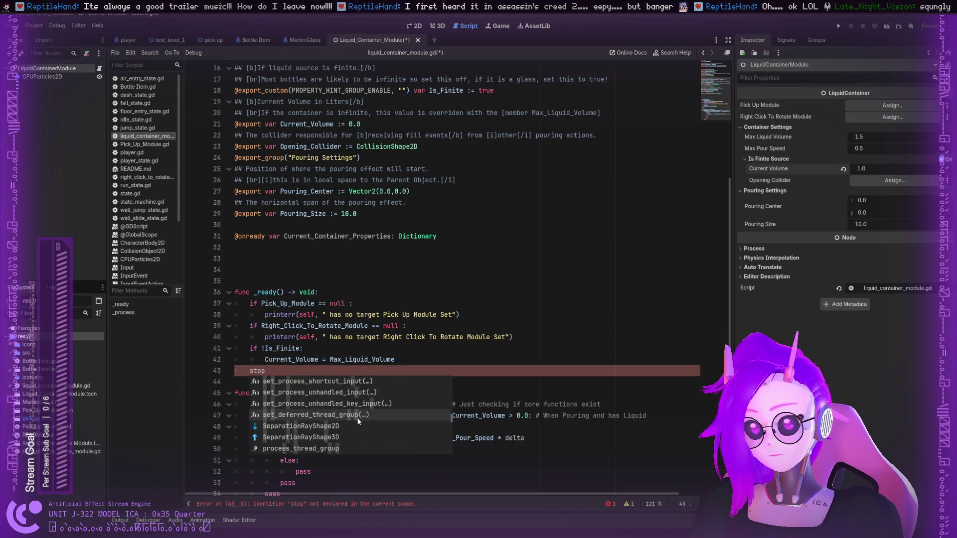
{"action": "key", "text": "Escape"}
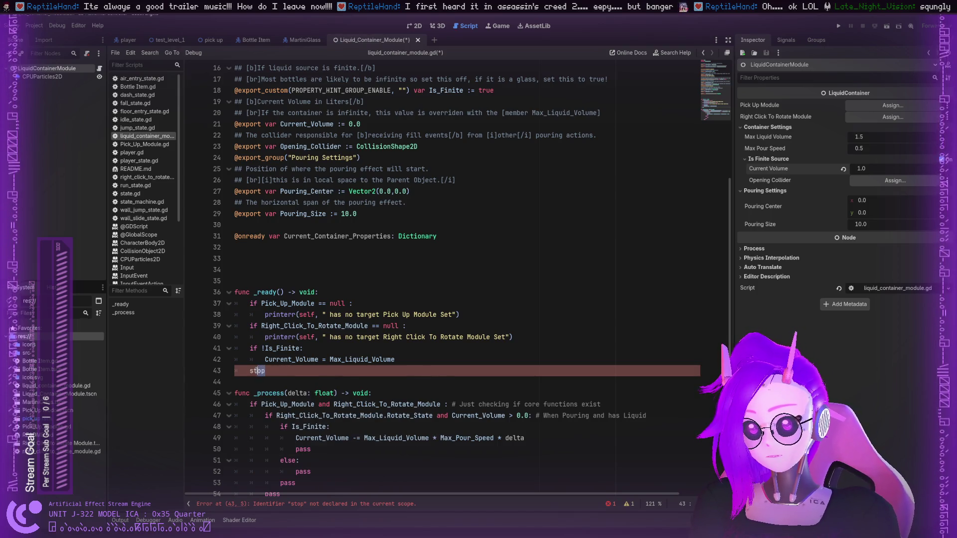
{"action": "left_click_drag", "start_coordinate": [265, 371], "coordinate": [250, 371]}
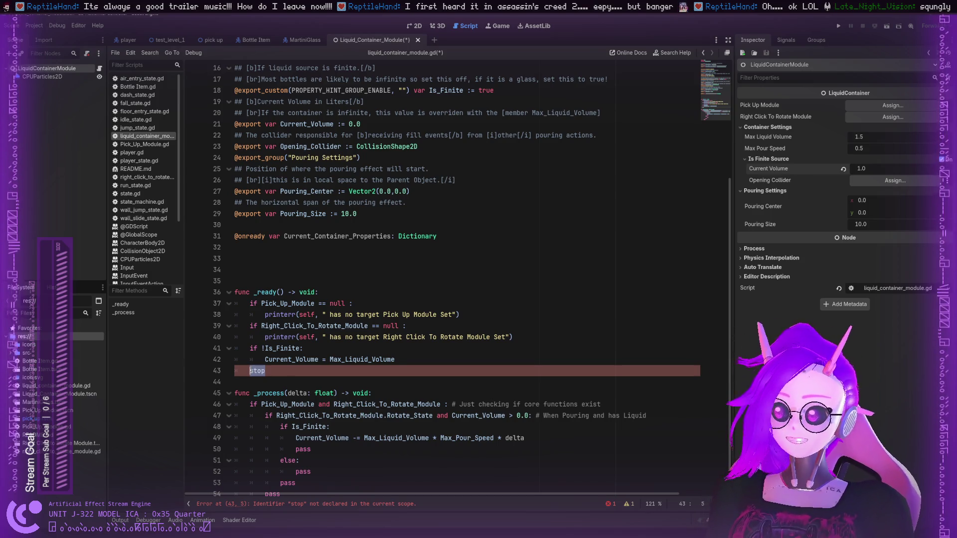
{"action": "type", "text": "kill"}
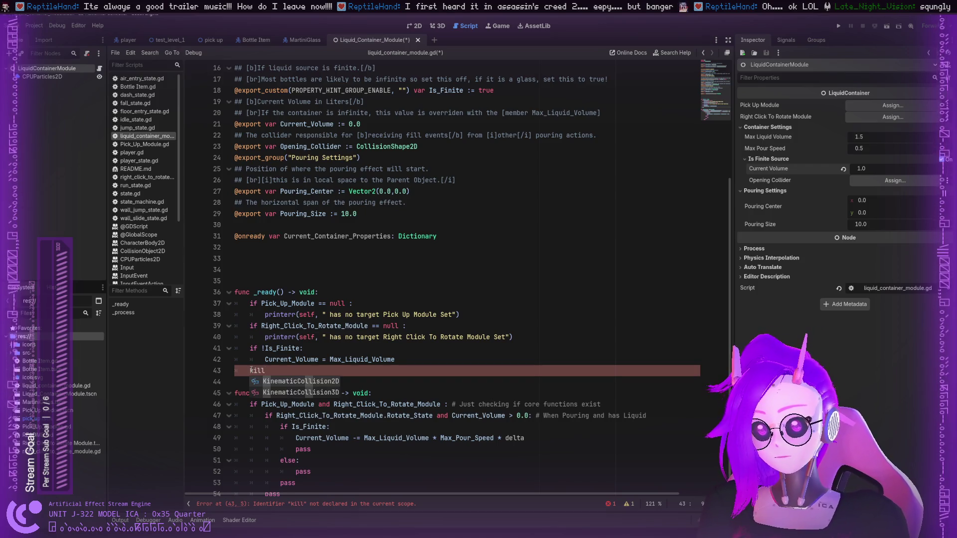
{"action": "key", "text": "BackSpace"}
{"action": "key", "text": "BackSpace"}
{"action": "key", "text": "BackSpace"}
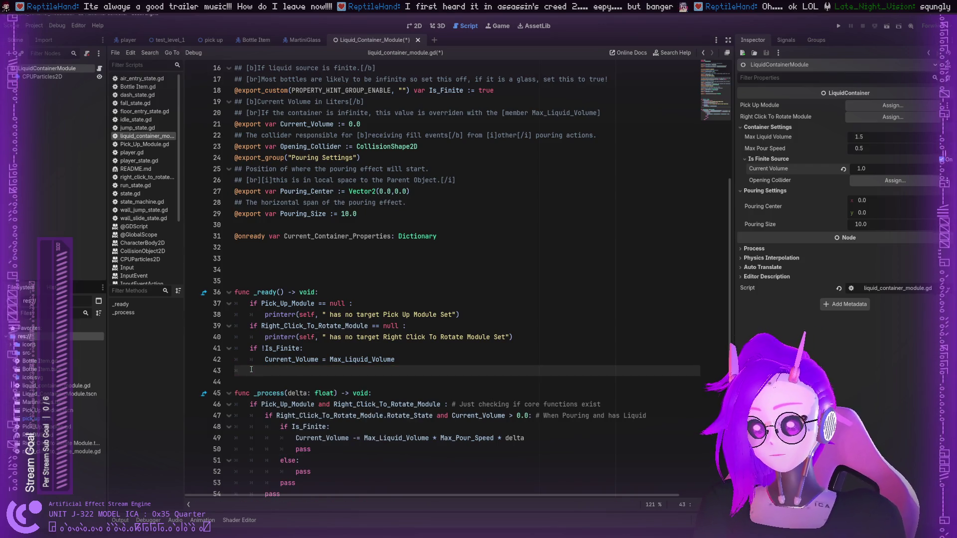
{"action": "type", "text": "k"}
{"action": "key", "text": "BackSpace"}
{"action": "key", "text": "BackSpace"}
{"action": "key", "text": "BackSpace"}
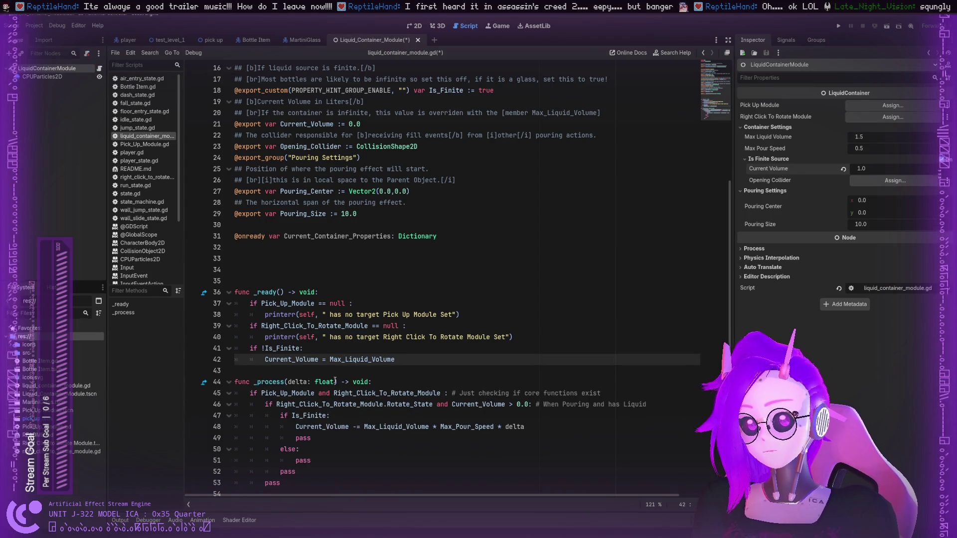
{"action": "scroll", "coordinate": [317, 377], "scroll_direction": "down", "scroll_amount": 1}
{"action": "left_click_drag", "start_coordinate": [601, 385], "coordinate": [445, 385]}
{"action": "left_click", "coordinate": [525, 385]}
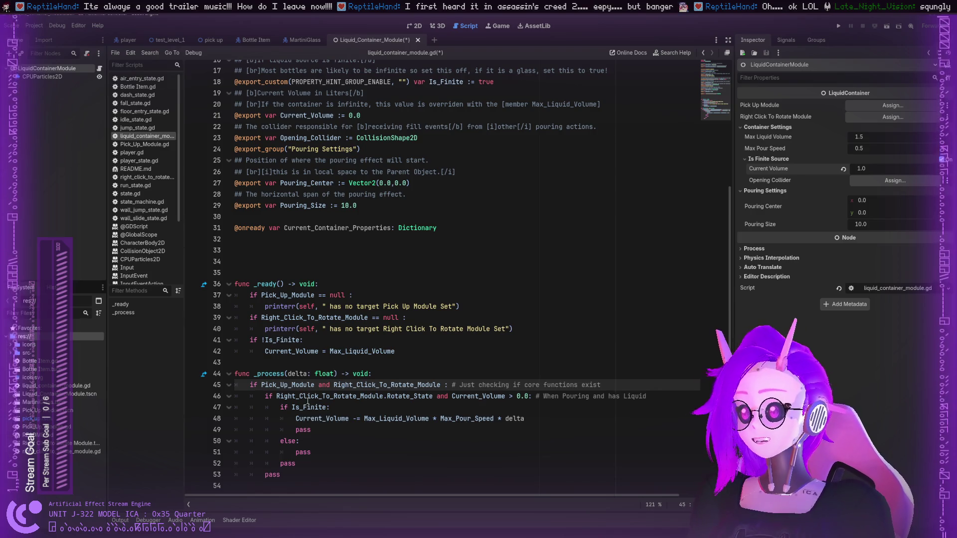
Add a blank line after line 45 and '## This should hold a dictionary of the current liquid contents' on line 30
{"action": "left_click", "coordinate": [611, 380]}
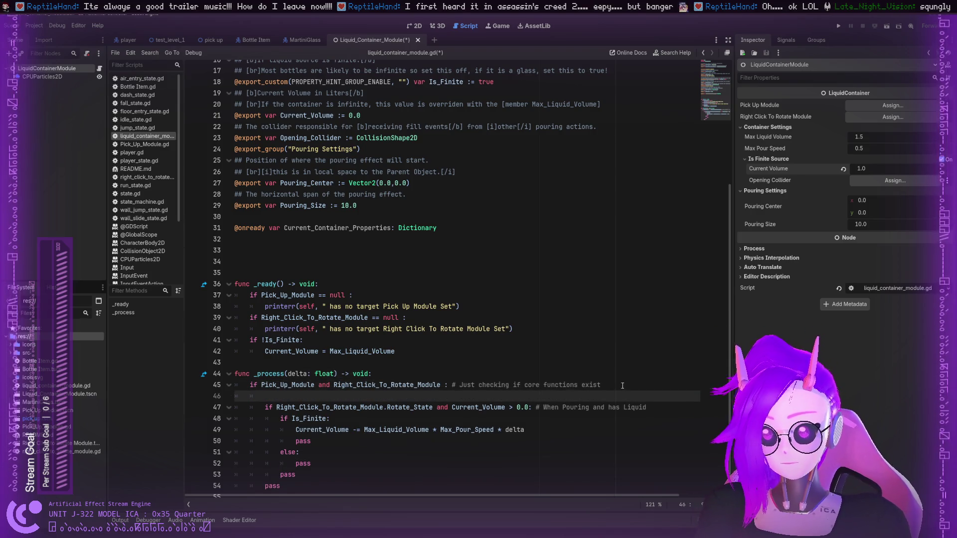
{"action": "key", "text": "Return"}
{"action": "scroll", "coordinate": [440, 384], "scroll_direction": "up", "scroll_amount": 2}
{"action": "left_click", "coordinate": [311, 277]}
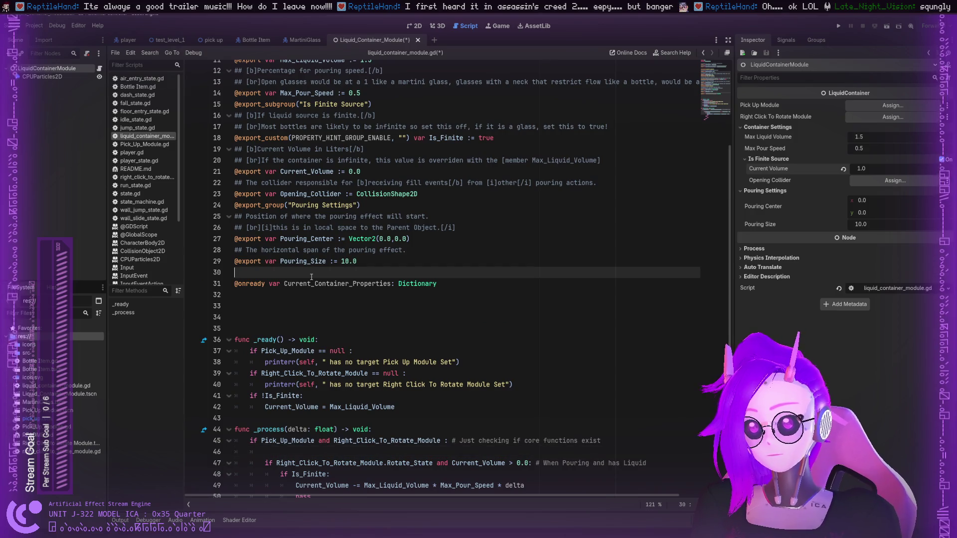
{"action": "type", "text": "## This should h"}
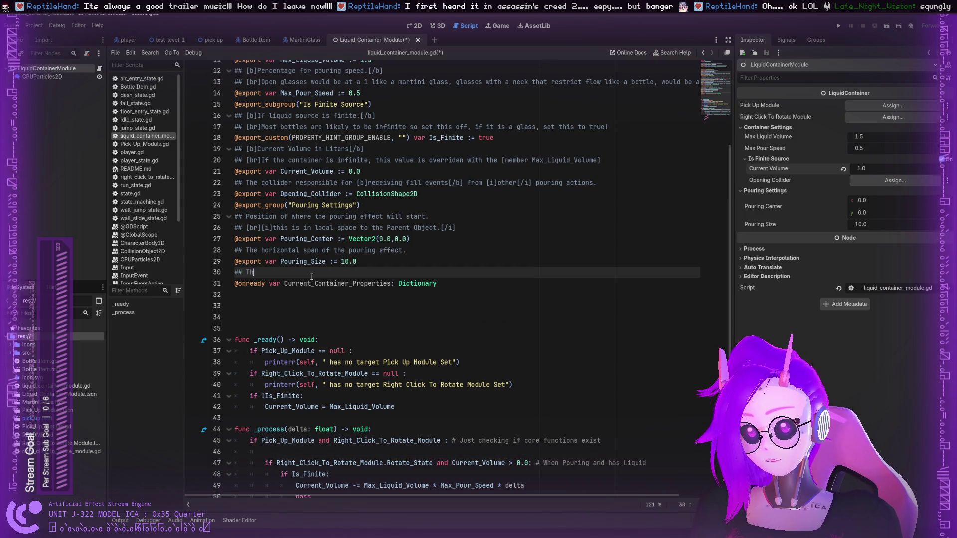
{"action": "type", "text": "old a "}
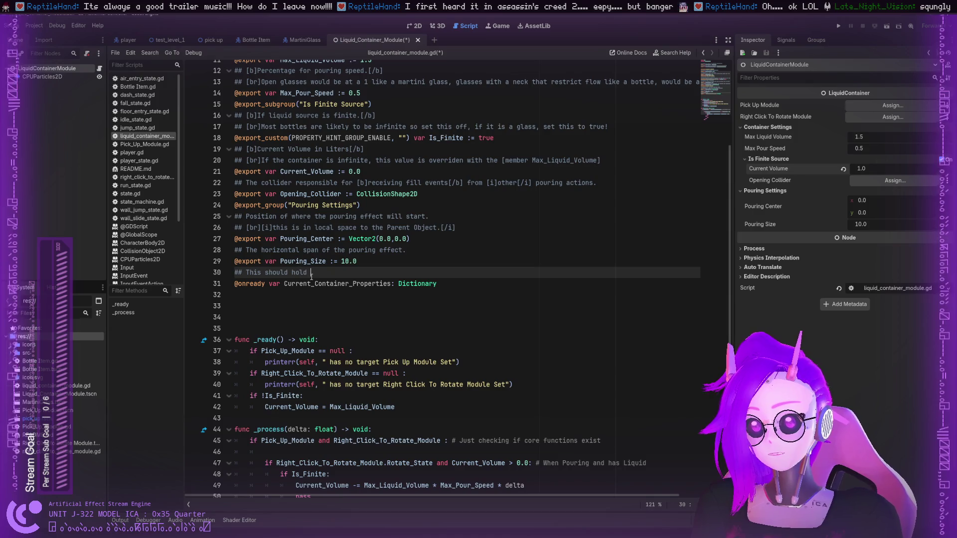
{"action": "type", "text": "dictionar"}
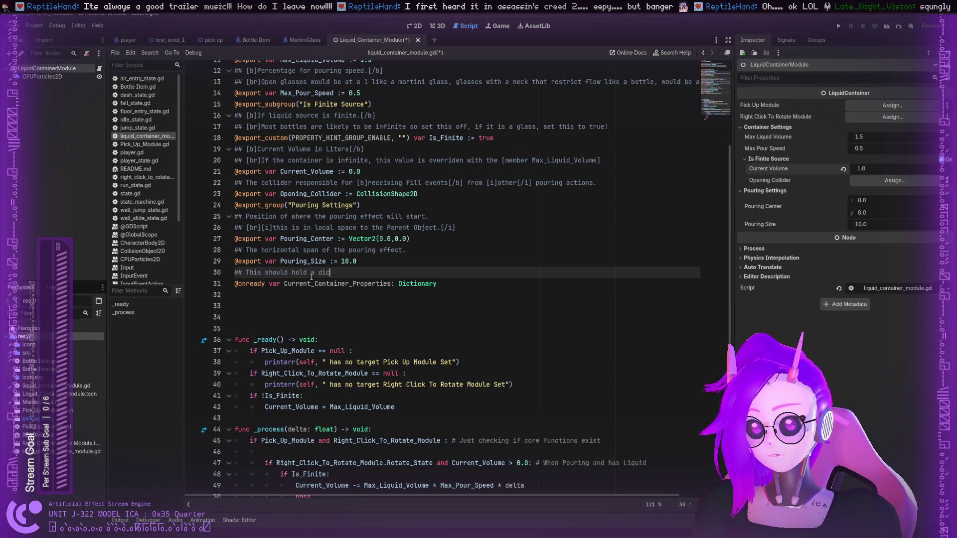
{"action": "type", "text": "y of the current"}
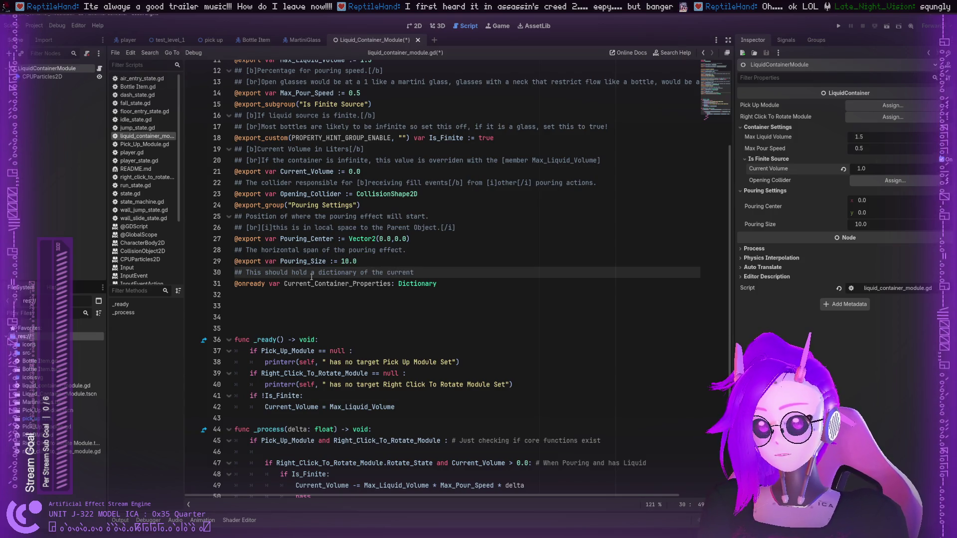
{"action": "type", "text": " liquid "}
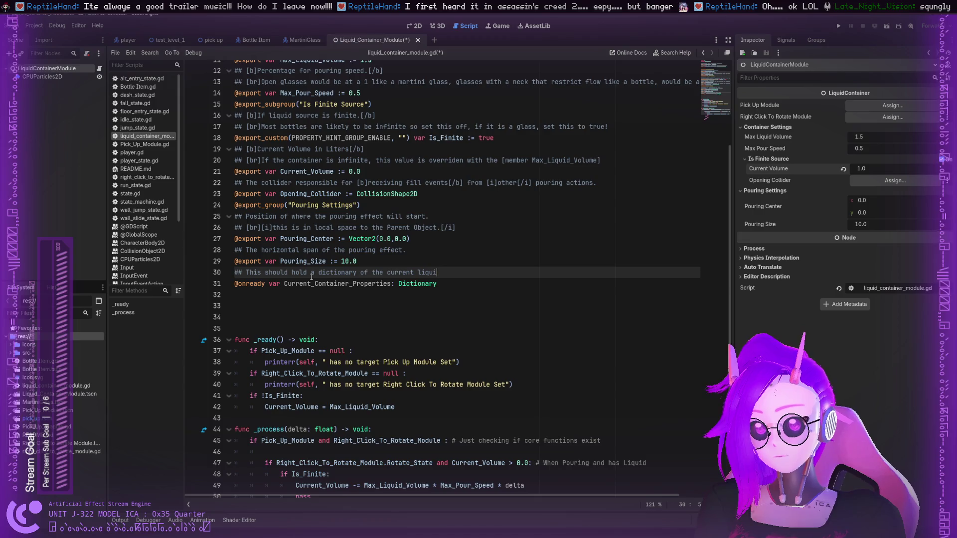
{"action": "type", "text": "contents"}
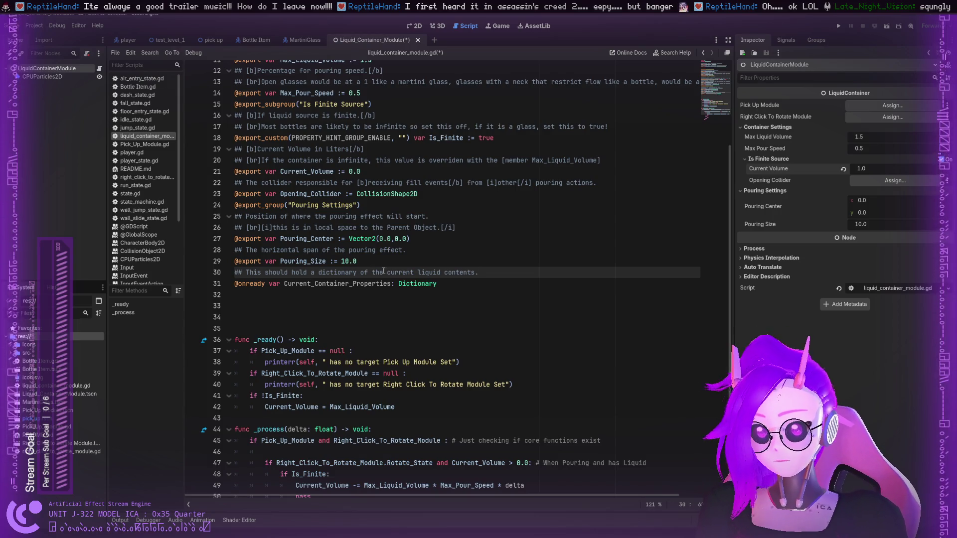
Inspect line 49's drain using Current_Volume, Max_Liquid_Volume, Max_Pour_Speed and delta
{"action": "scroll", "coordinate": [486, 271], "scroll_direction": "down", "scroll_amount": 2}
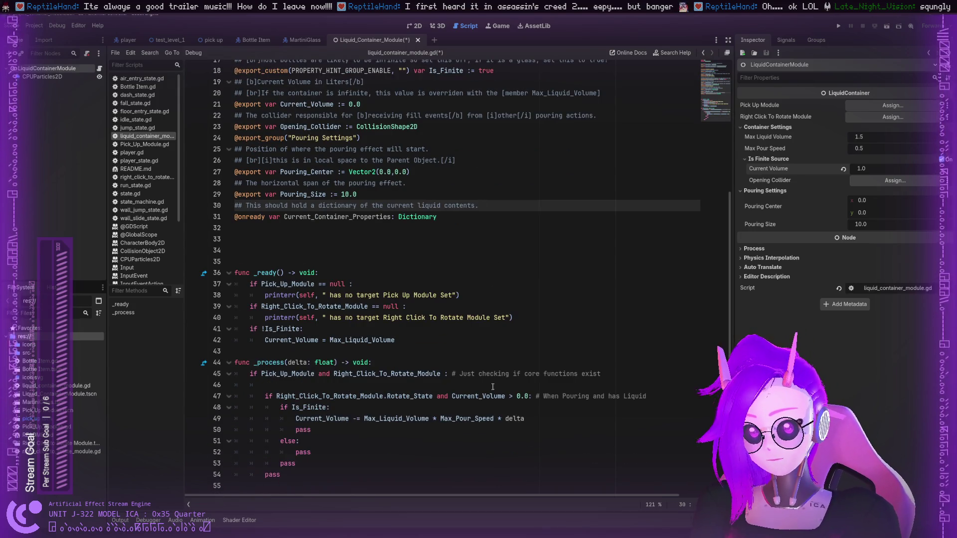
{"action": "left_click", "coordinate": [542, 420]}
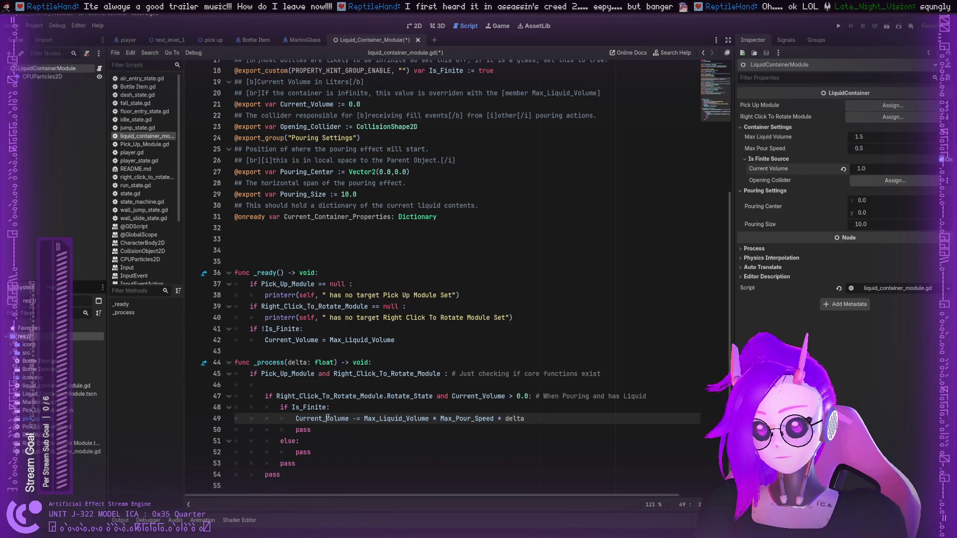
{"action": "double_click", "coordinate": [344, 419]}
{"action": "triple_click", "coordinate": [429, 419]}
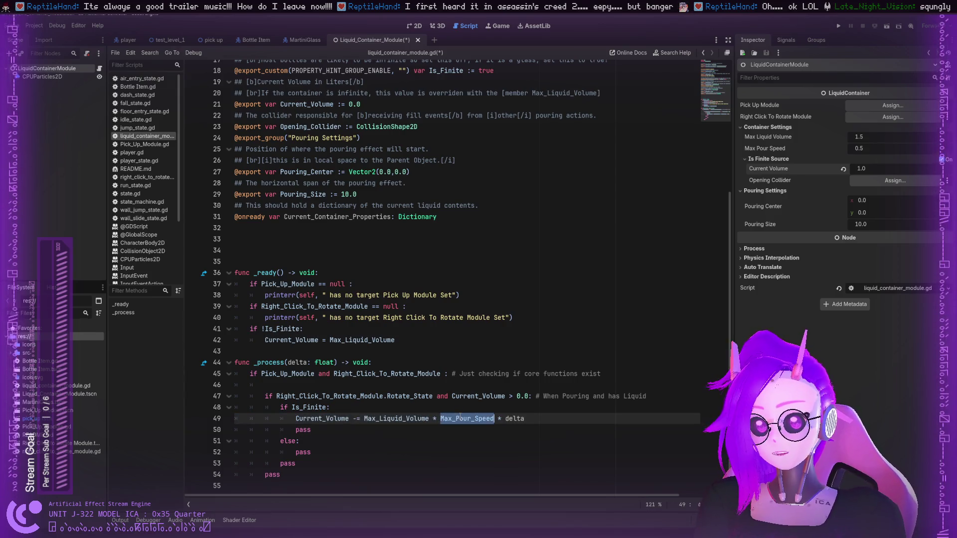
{"action": "double_click", "coordinate": [484, 420]}
{"action": "left_click", "coordinate": [512, 418]}
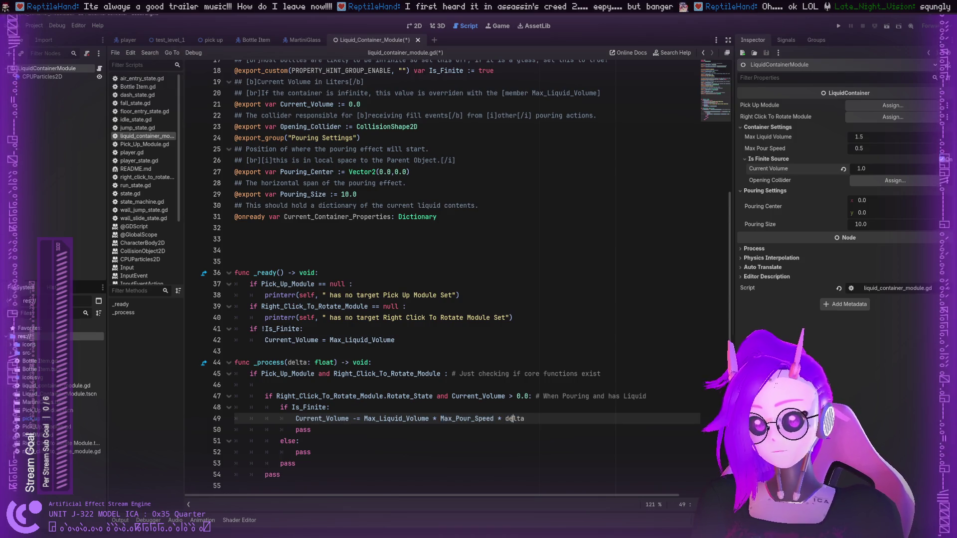
{"action": "double_click", "coordinate": [454, 418]}
{"action": "double_click", "coordinate": [514, 418]}
{"action": "double_click", "coordinate": [453, 418]}
{"action": "double_click", "coordinate": [396, 418]}
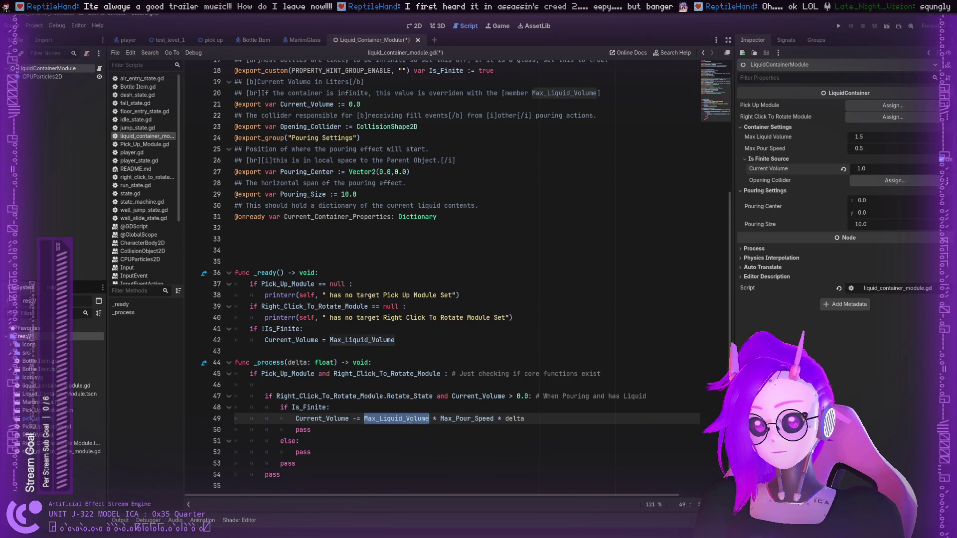
{"action": "double_click", "coordinate": [464, 419]}
{"action": "double_click", "coordinate": [515, 419]}
{"action": "scroll", "coordinate": [441, 385], "scroll_direction": "up", "scroll_amount": 5}
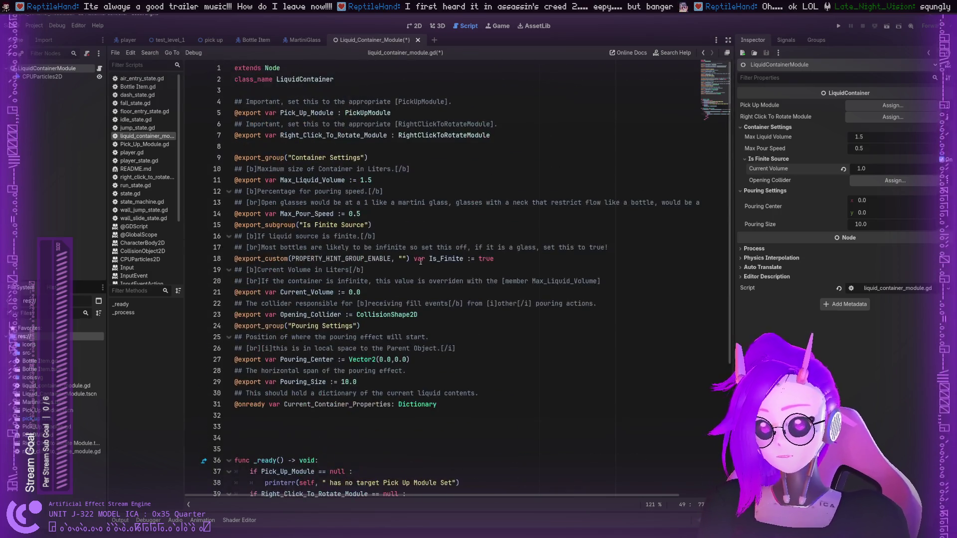
Locate the Max_Pour_Speed doc comment and reach the end of line 13
{"action": "left_click", "coordinate": [346, 213]}
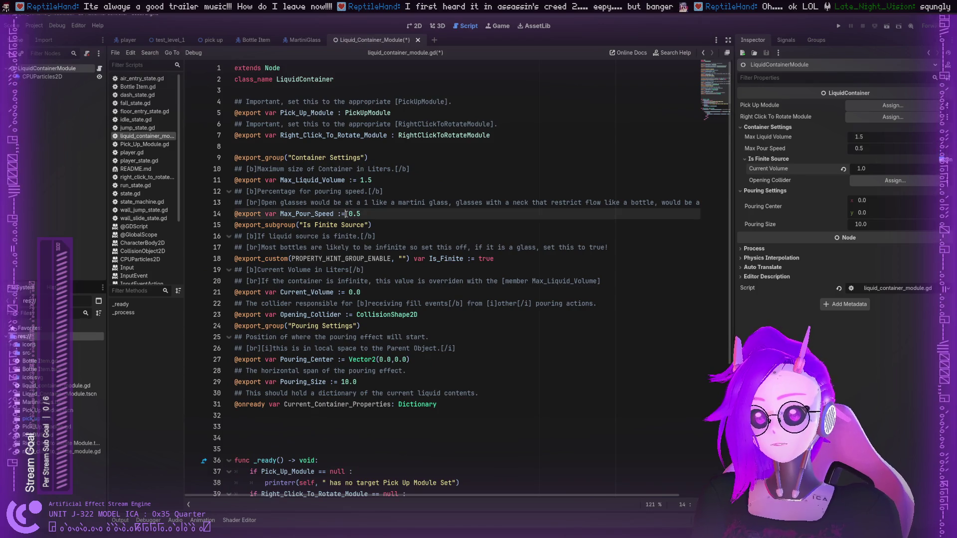
{"action": "double_click", "coordinate": [321, 214]}
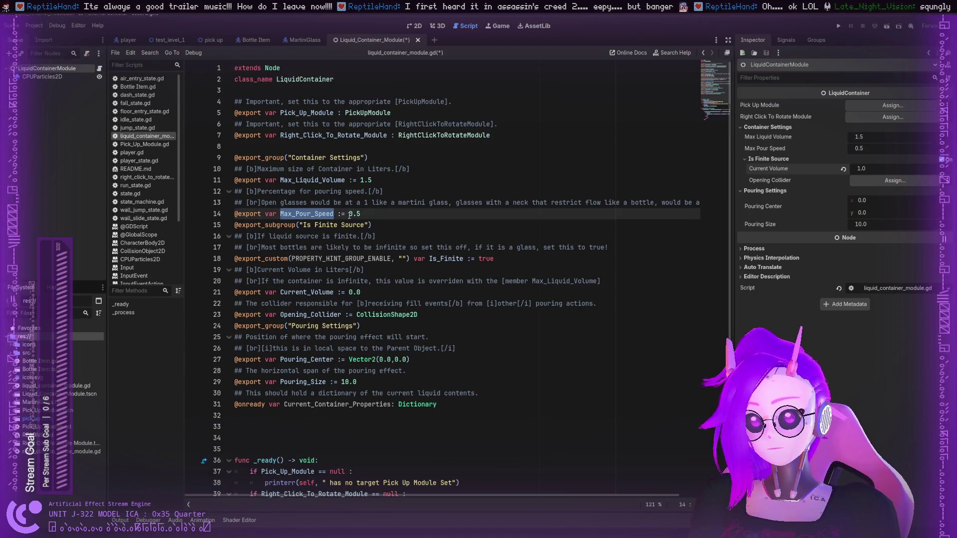
{"action": "mouse_move", "coordinate": [354, 202]}
{"action": "left_mouse_down"}
{"action": "mouse_move", "coordinate": [232, 203]}
{"action": "mouse_move", "coordinate": [304, 202]}
{"action": "left_mouse_up"}
{"action": "left_click", "coordinate": [310, 196]}
{"action": "left_click", "coordinate": [368, 192]}
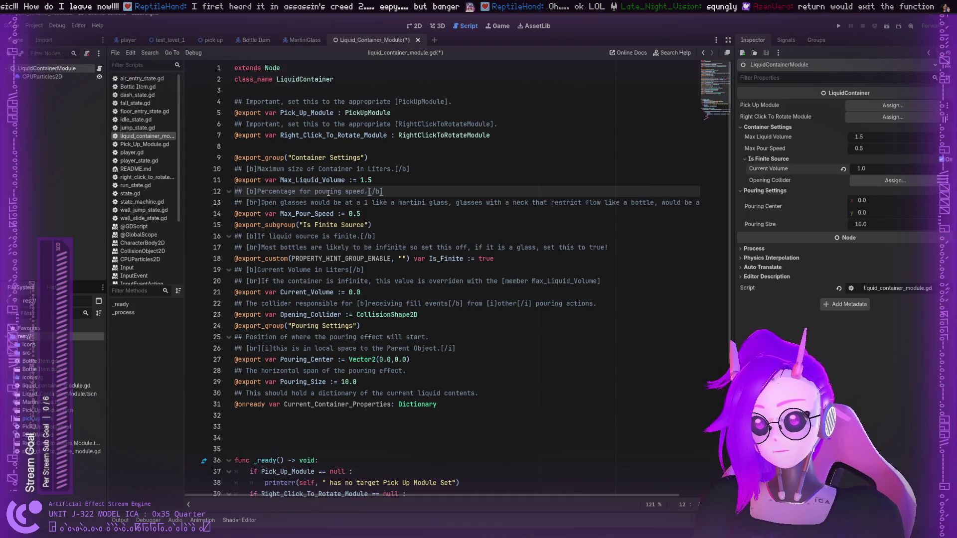
{"action": "left_click_drag", "start_coordinate": [597, 203], "coordinate": [707, 201]}
{"action": "left_click", "coordinate": [701, 202]}
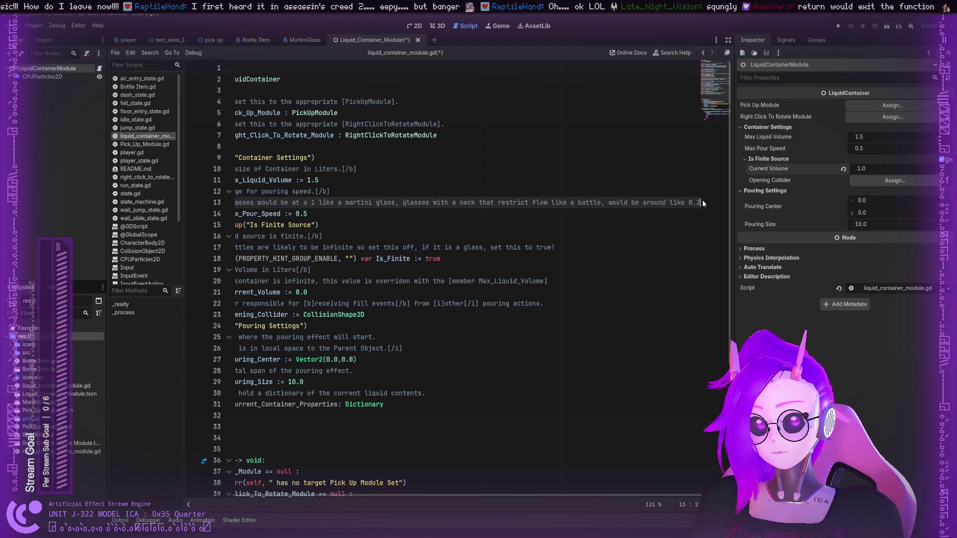
Add the doc line '## [br]Percentage of container that will be poured every second' below line 13
{"action": "key", "text": "Return"}
{"action": "type", "text": "##"}
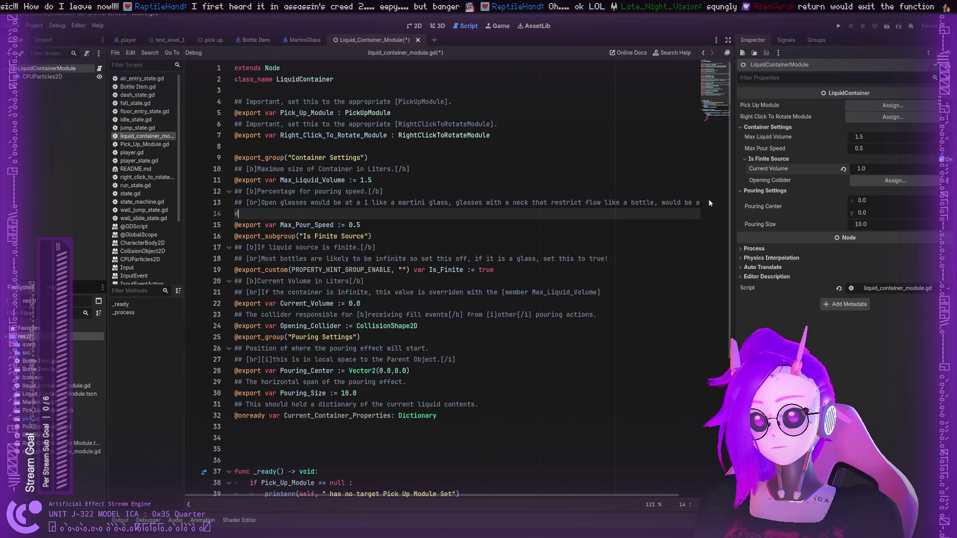
{"action": "type", "text": "br] "}
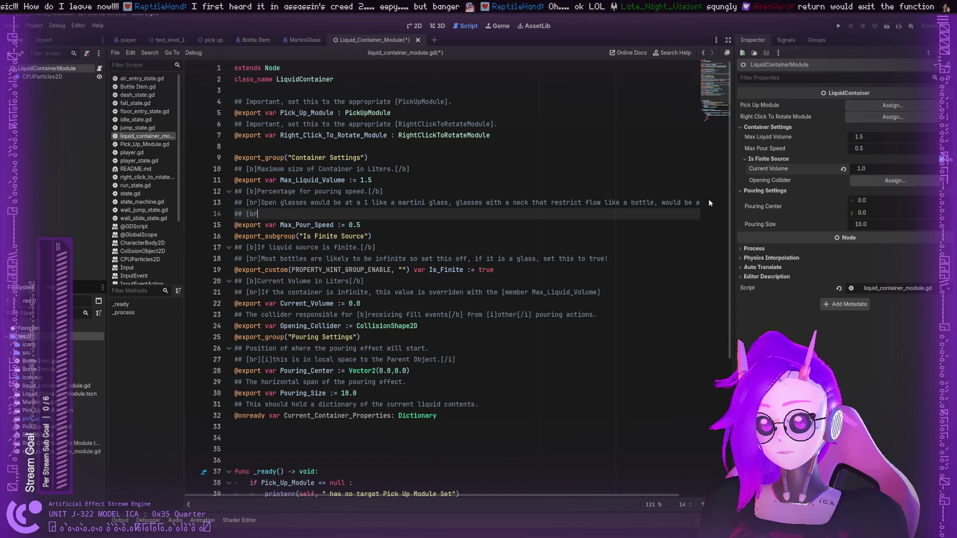
{"action": "type", "text": "Percentage"}
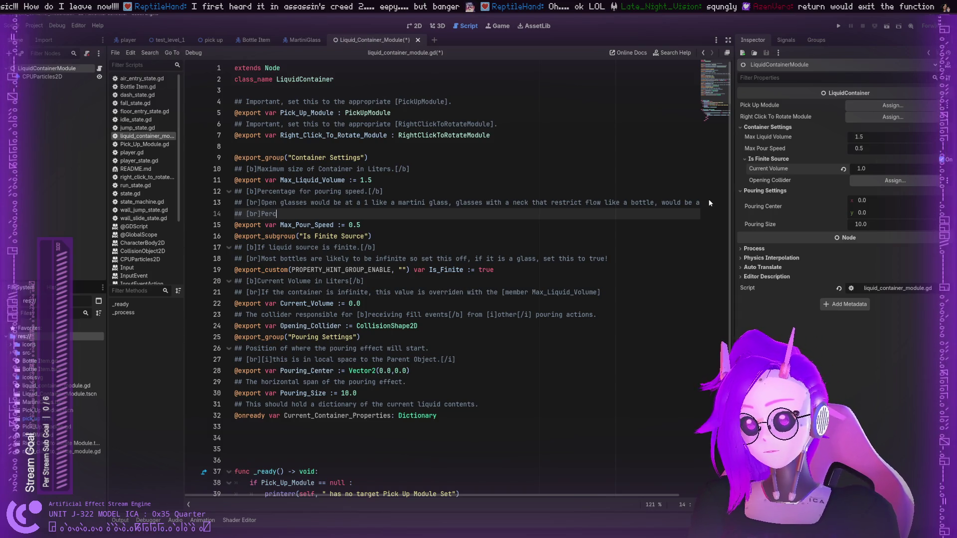
{"action": "type", "text": " of glass"}
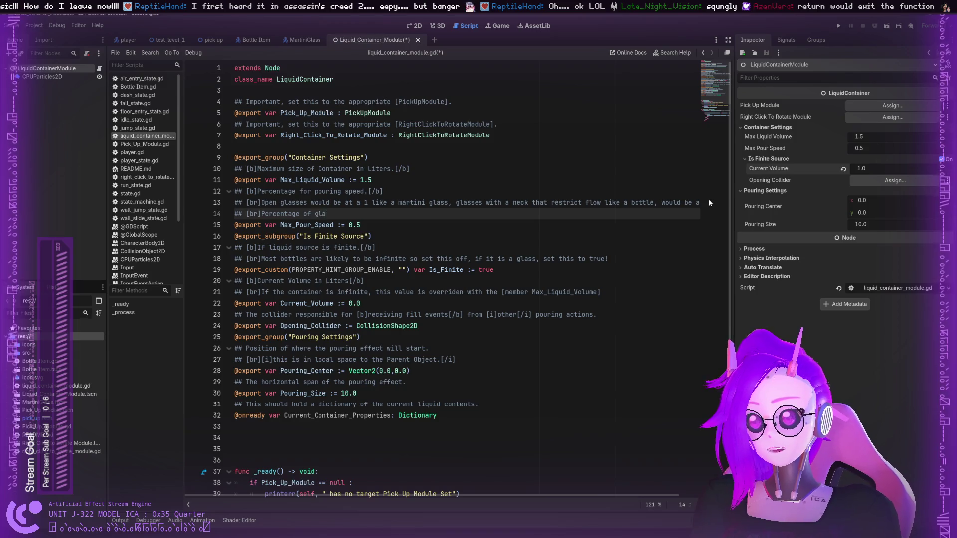
{"action": "key", "text": "ctrl+BackSpace"}
{"action": "type", "text": "containe"}
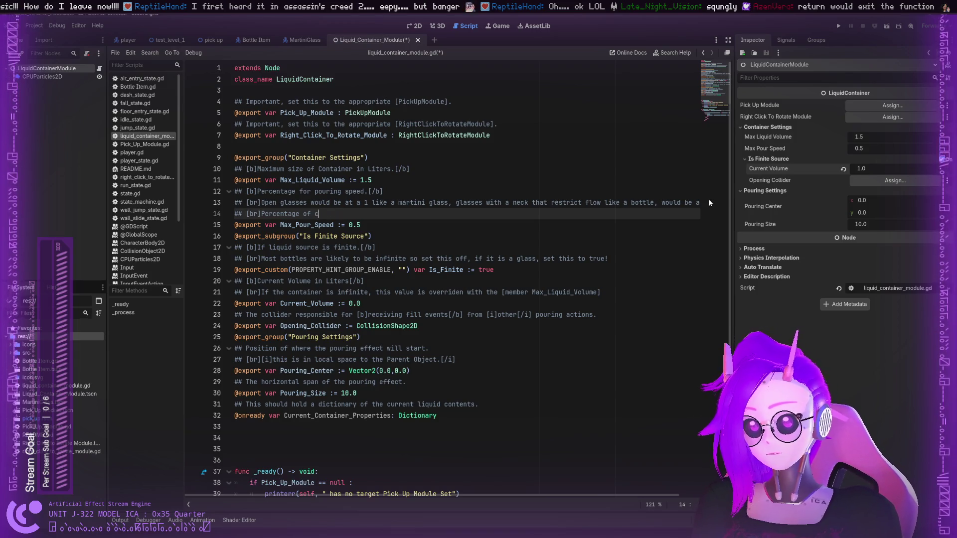
{"action": "type", "text": "r that will be "}
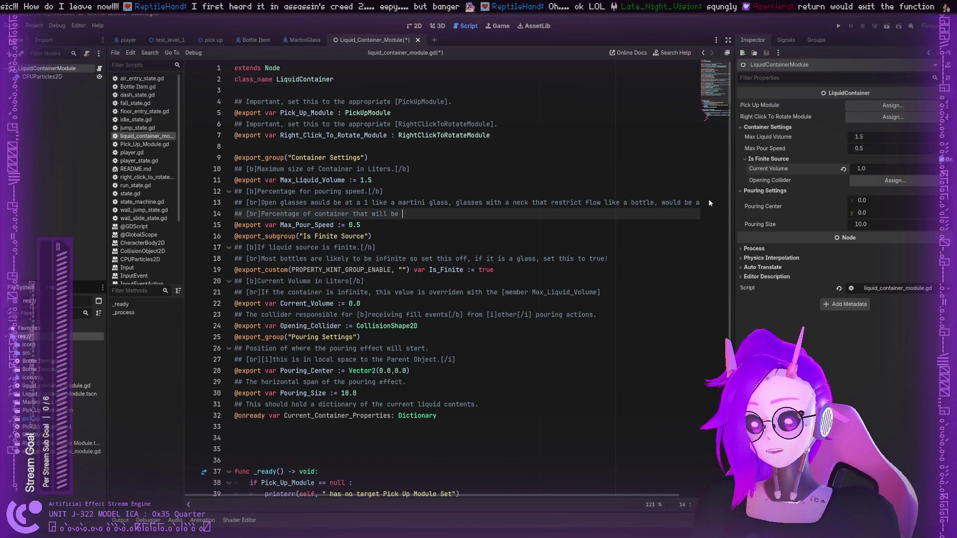
{"action": "type", "text": "poure"}
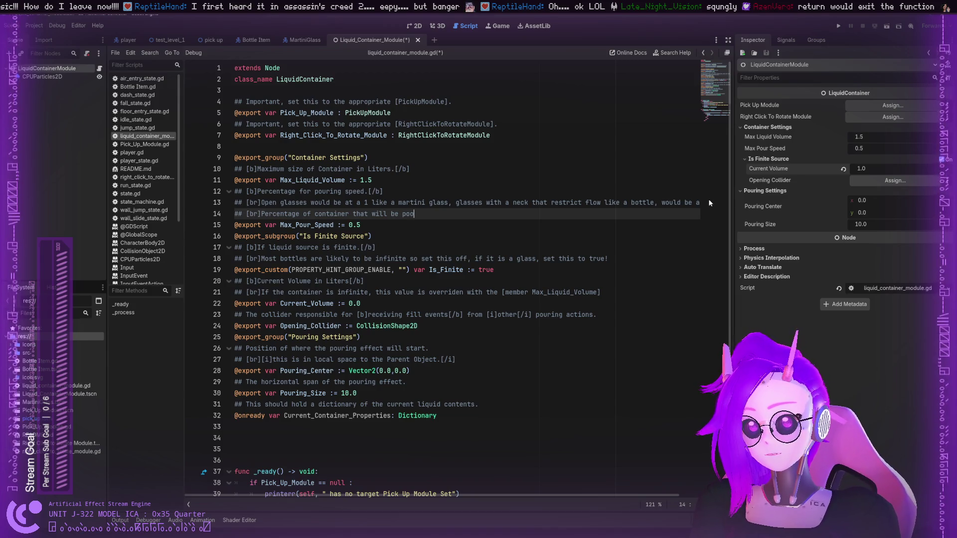
{"action": "type", "text": "d every sec"}
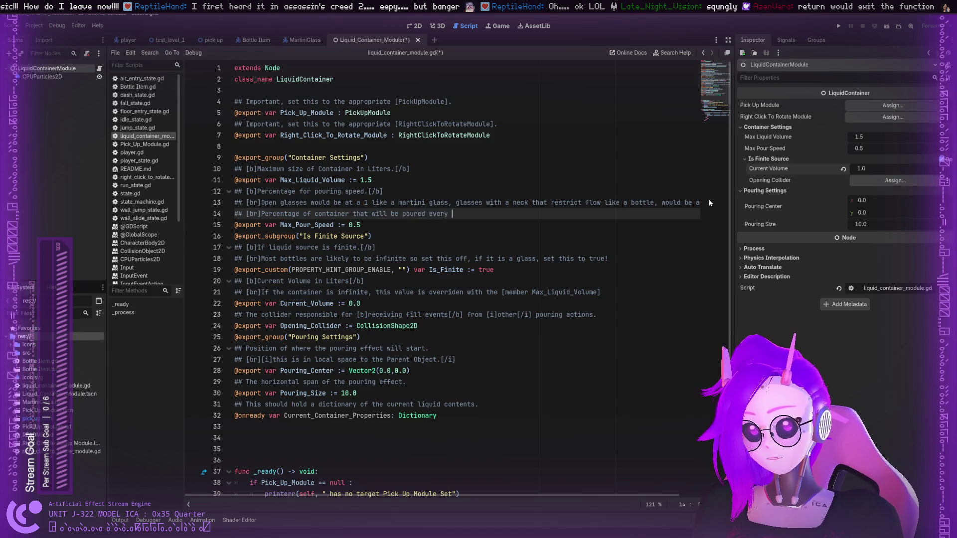
{"action": "type", "text": "ond"}
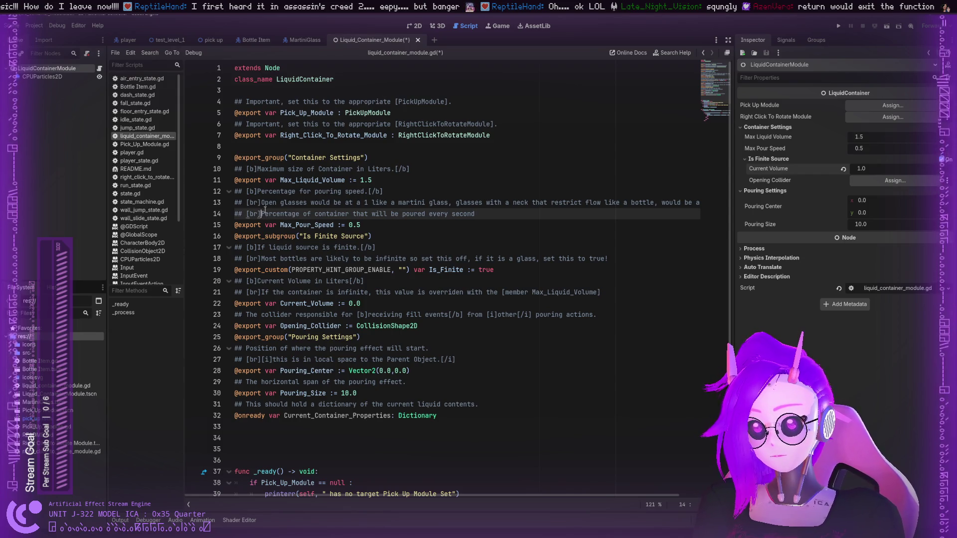
{"action": "scroll", "coordinate": [279, 299], "scroll_direction": "down", "scroll_amount": 6}
{"action": "left_click", "coordinate": [318, 440]}
Save the script and delete the placeholder pass under else
{"action": "key", "text": "ctrl+s"}
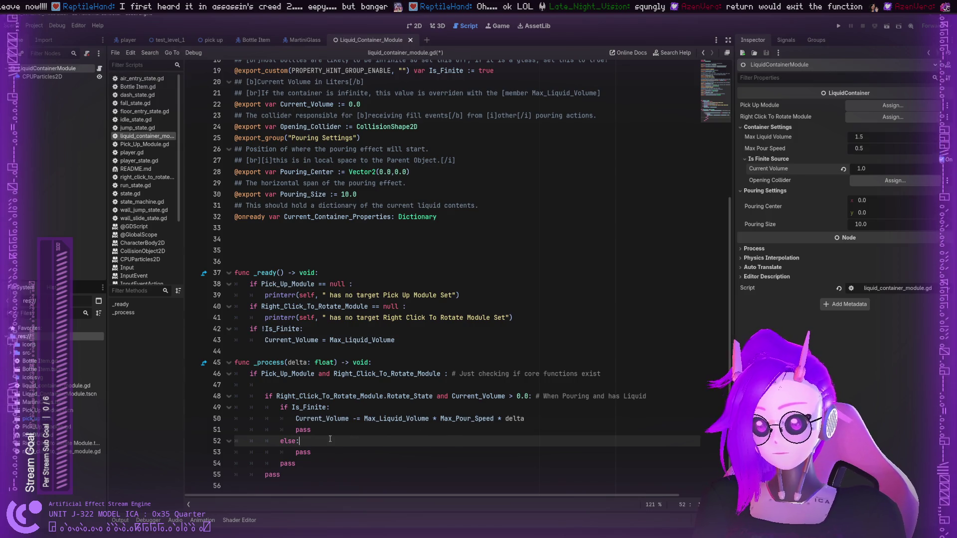
{"action": "left_click", "coordinate": [328, 450]}
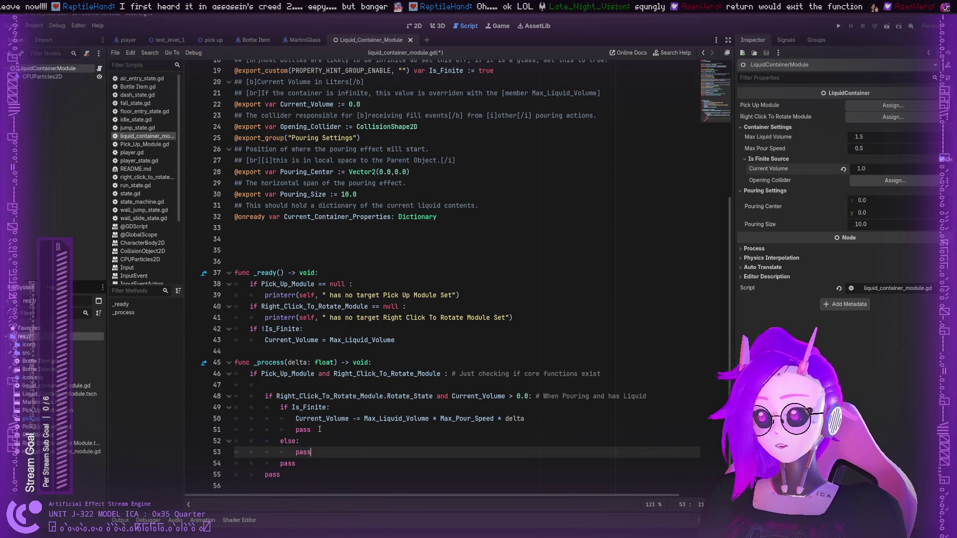
{"action": "key", "text": "BackSpace"}
{"action": "key", "text": "BackSpace"}
{"action": "key", "text": "BackSpace"}
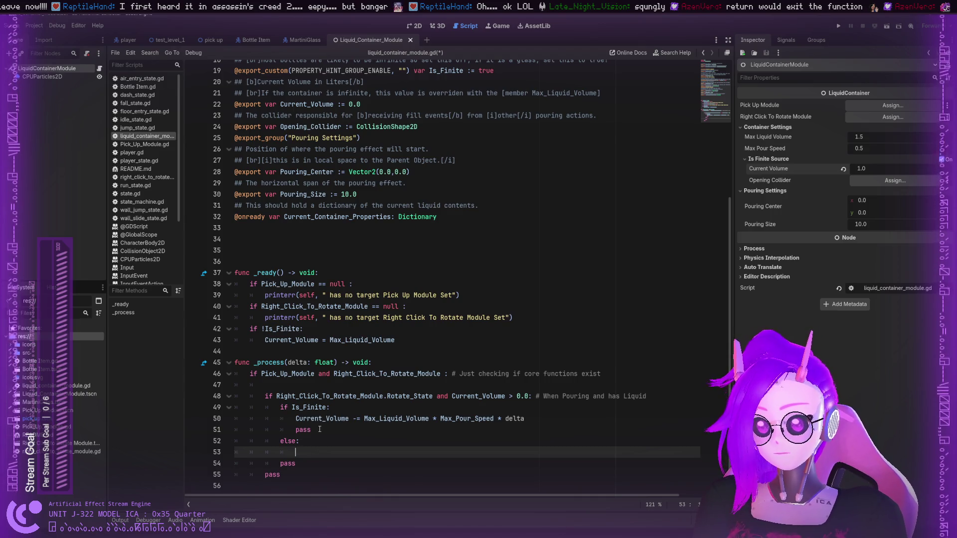
Try writing CPUParticles2D.Emission, then CPUParticles2D.Emit, in the else branch
{"action": "scroll", "coordinate": [319, 429], "scroll_direction": "up", "scroll_amount": 1}
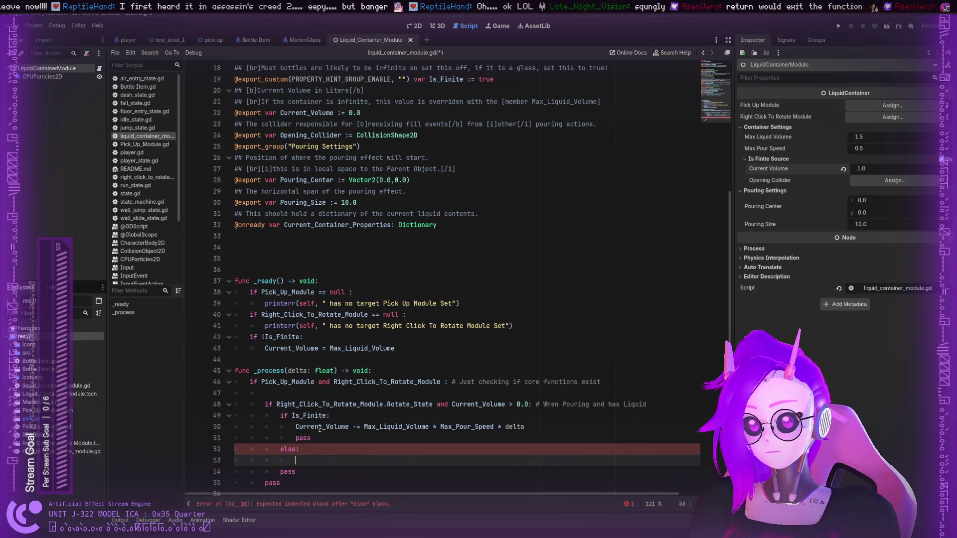
{"action": "type", "text": "CPU"}
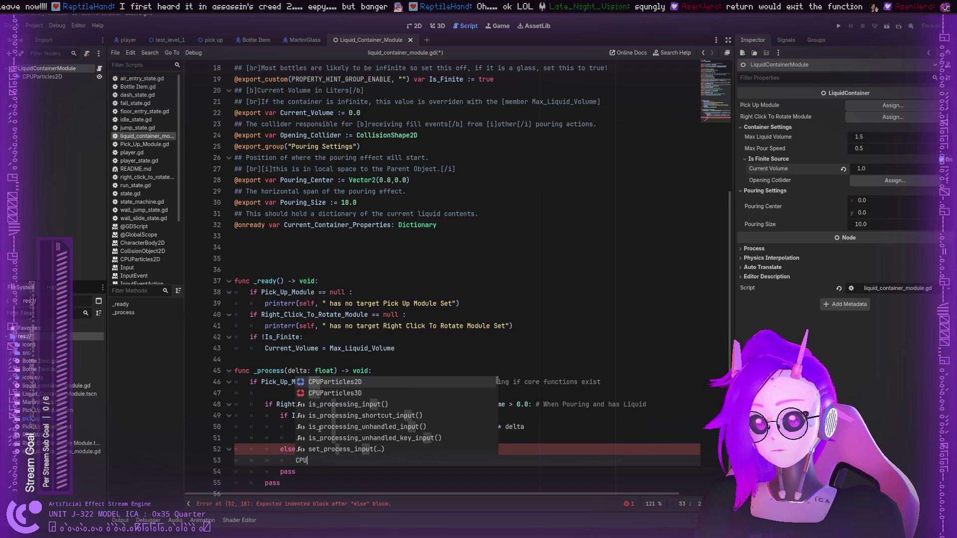
{"action": "key", "text": "Return"}
{"action": "type", "text": "."}
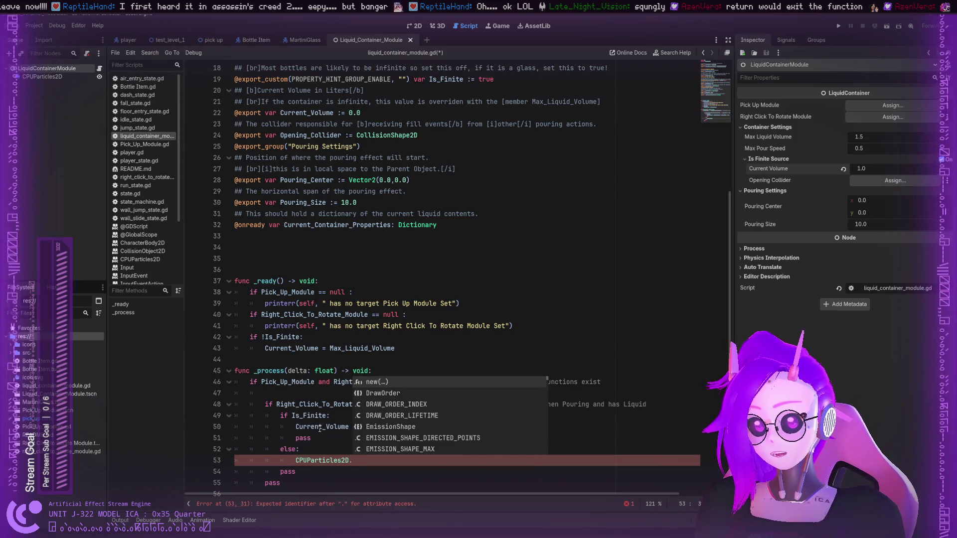
{"action": "key", "text": "BackSpace"}
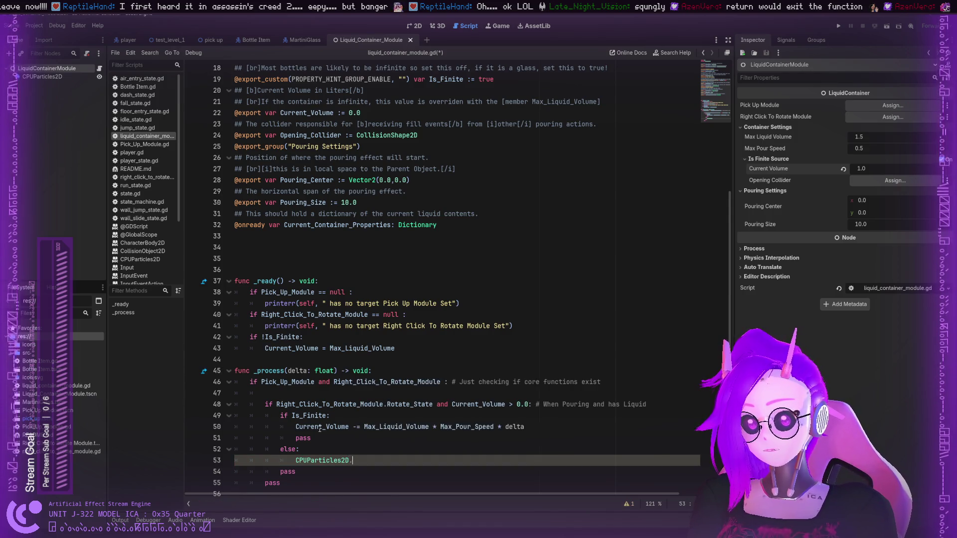
{"action": "type", "text": ".Emissi"}
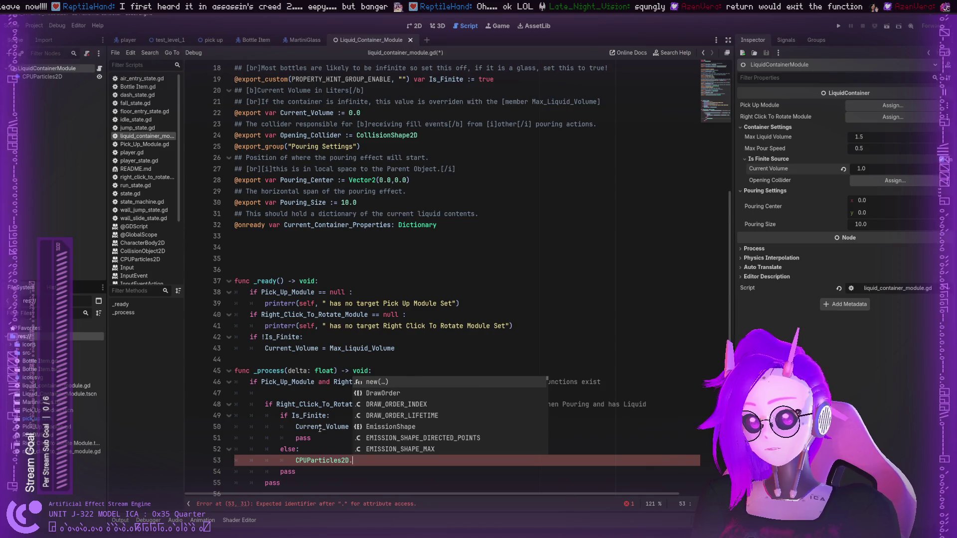
{"action": "type", "text": "on"}
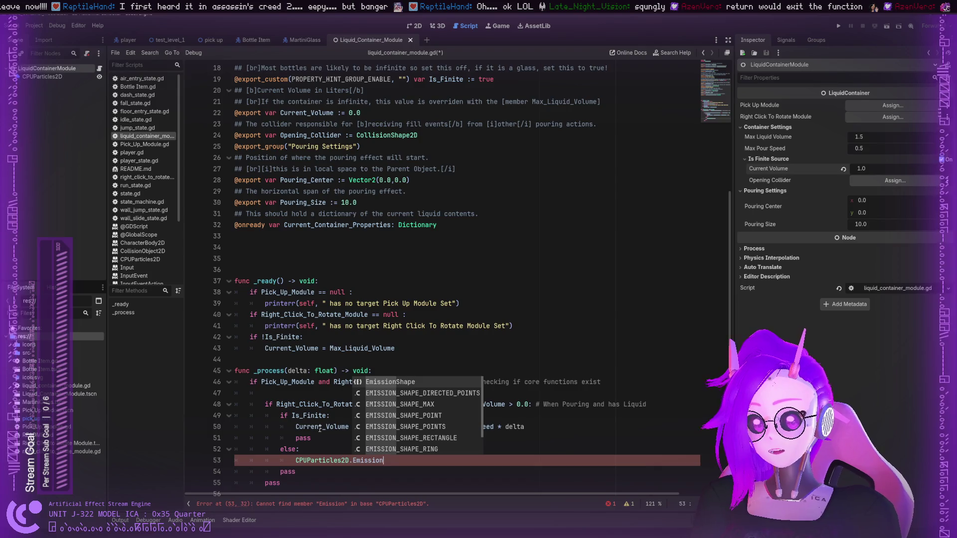
{"action": "scroll", "coordinate": [400, 441], "scroll_direction": "down", "scroll_amount": 1}
{"action": "key", "text": "BackSpace"}
{"action": "key", "text": "BackSpace"}
{"action": "key", "text": "BackSpace"}
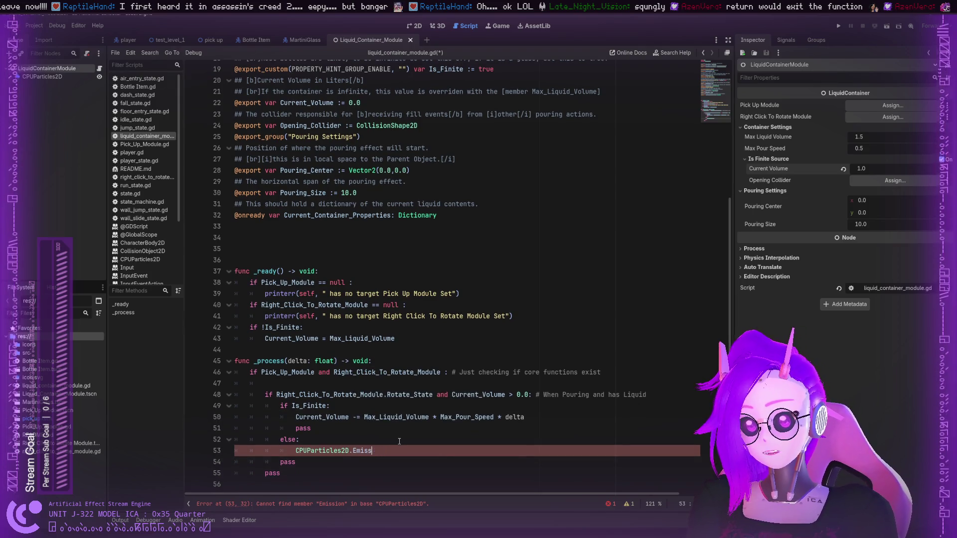
{"action": "type", "text": "t"}
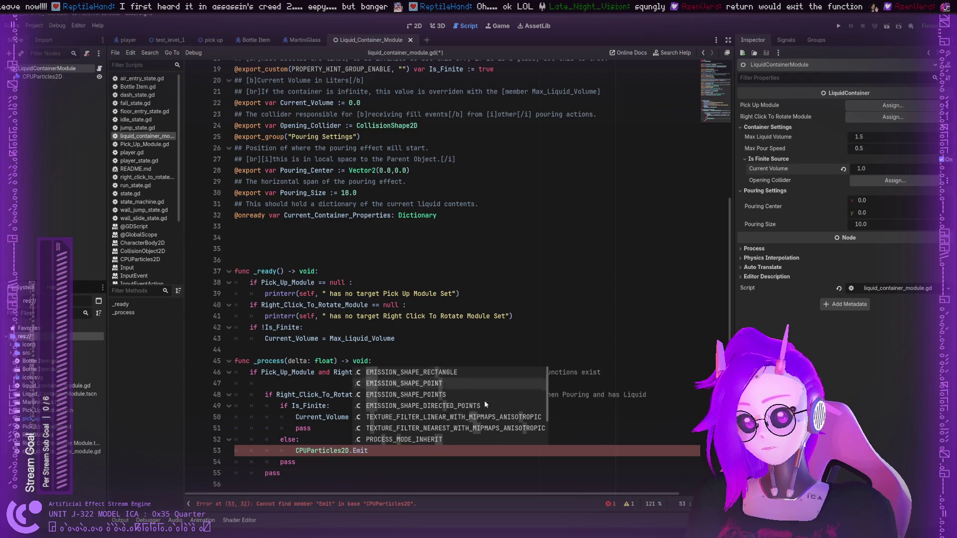
Select and delete the CPUParticles2D.Emit attempt on line 53
{"action": "left_click", "coordinate": [409, 458]}
{"action": "left_click", "coordinate": [369, 450]}
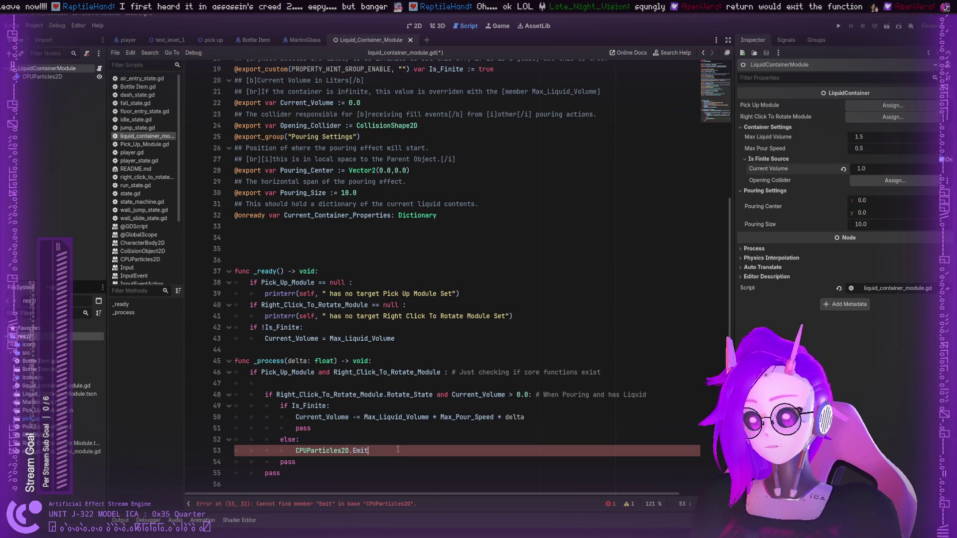
{"action": "left_click_drag", "start_coordinate": [369, 451], "coordinate": [290, 454]}
{"action": "key", "text": "BackSpace"}
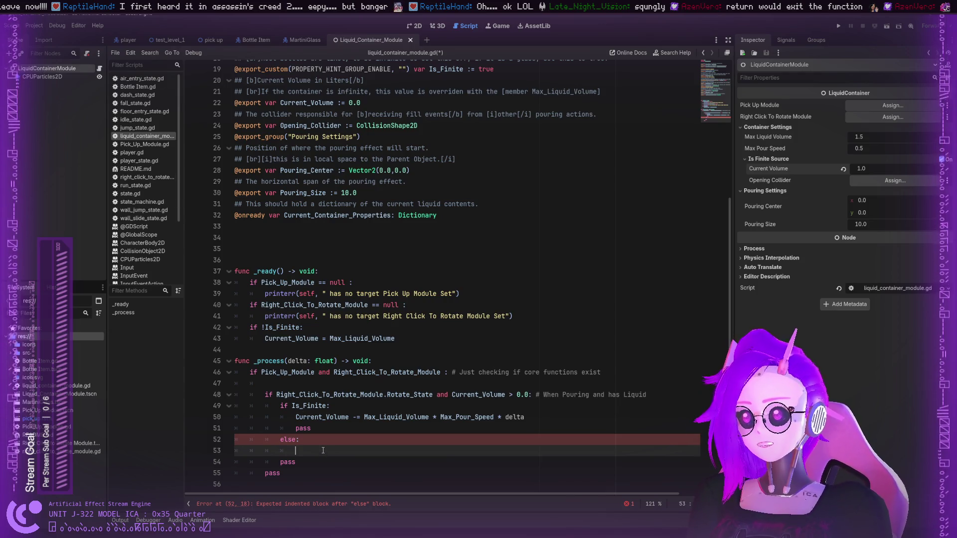
{"action": "type", "text": "chj"}
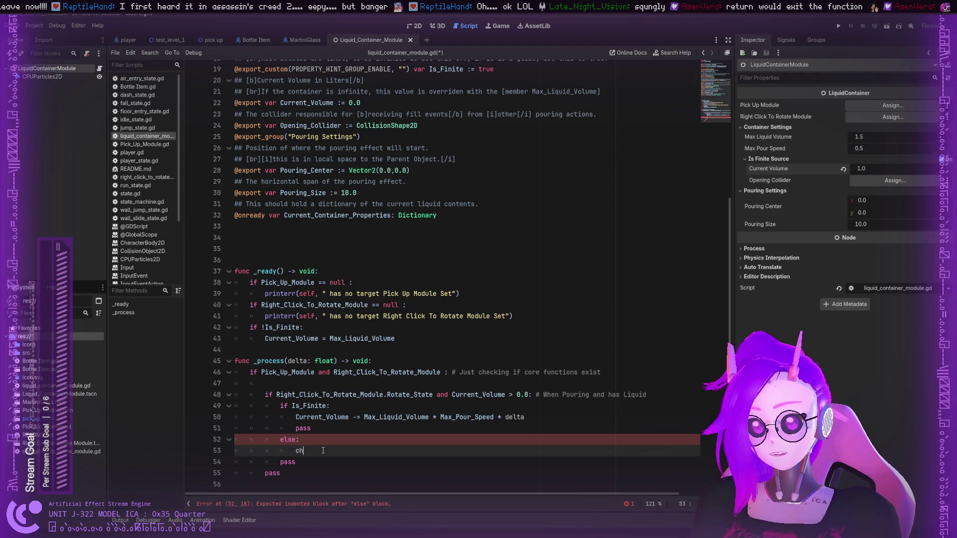
{"action": "key", "text": "BackSpace"}
{"action": "type", "text": "ild"}
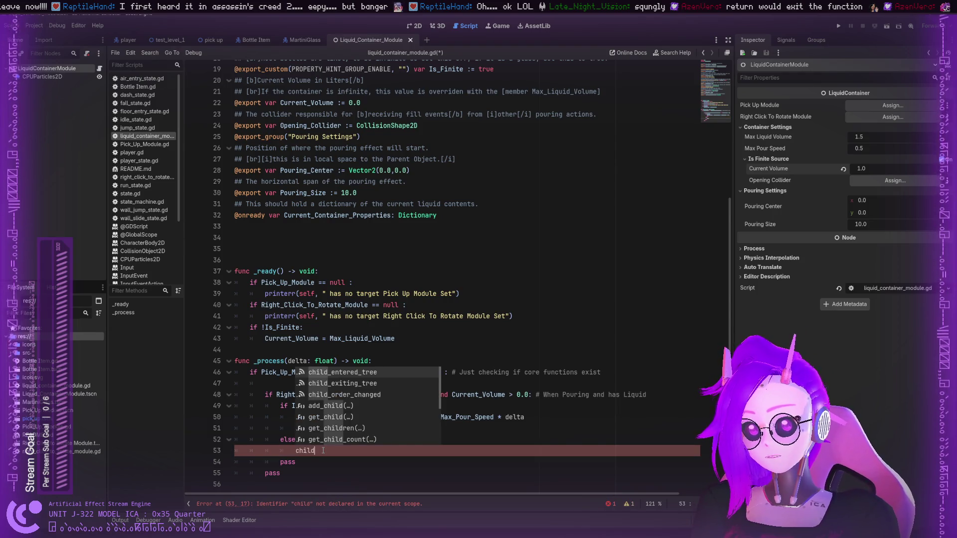
{"action": "scroll", "coordinate": [364, 407], "scroll_direction": "down", "scroll_amount": 2}
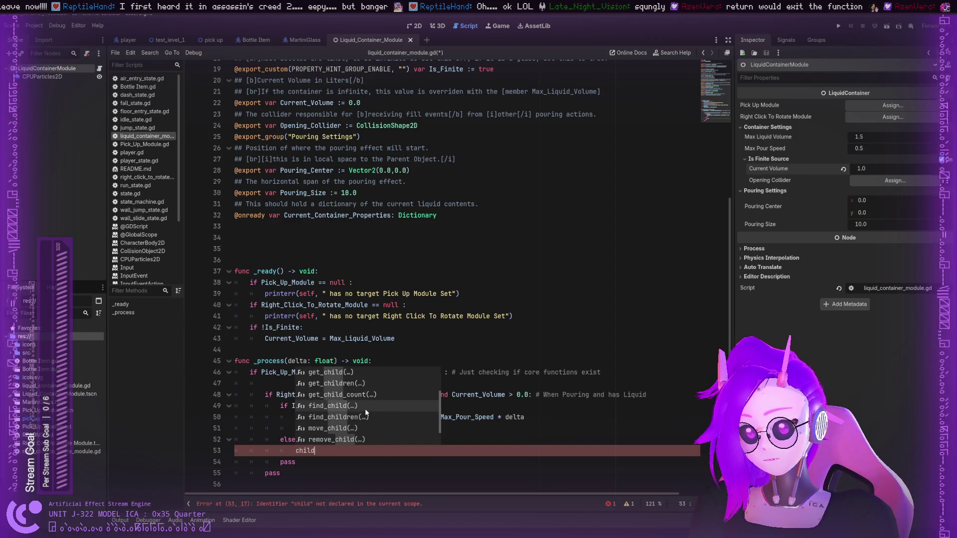
{"action": "scroll", "coordinate": [364, 408], "scroll_direction": "down", "scroll_amount": 1}
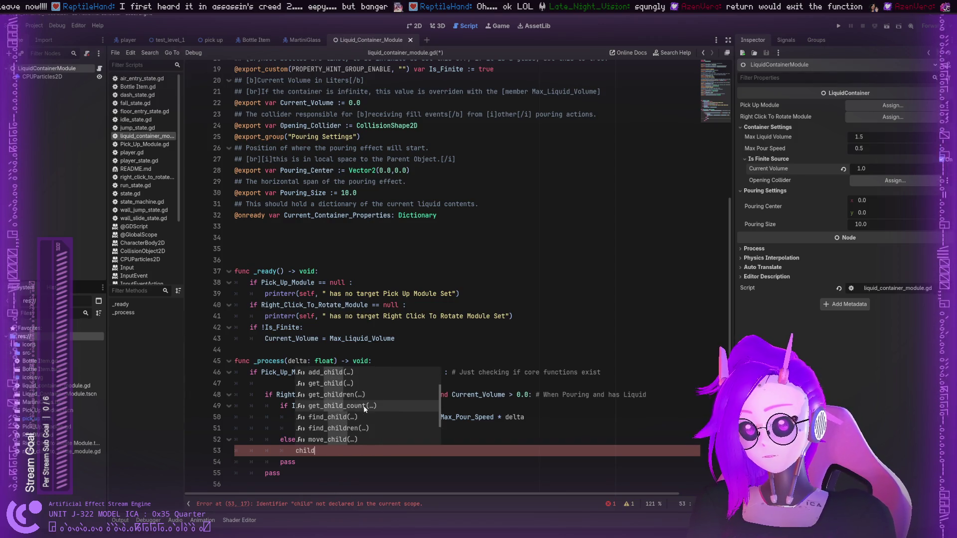
{"action": "left_click", "coordinate": [356, 382]}
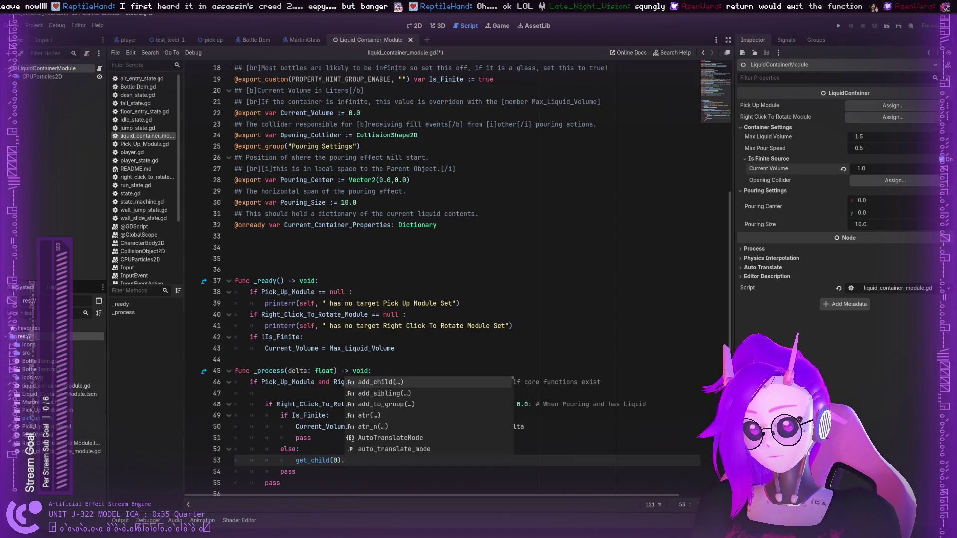
{"action": "type", "text": "emit"}
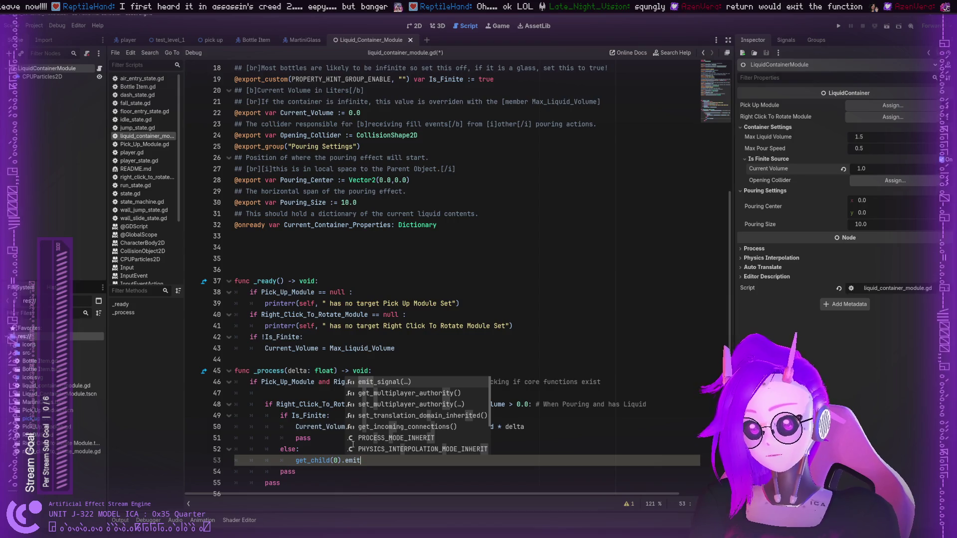
{"action": "scroll", "coordinate": [397, 424], "scroll_direction": "down", "scroll_amount": 3}
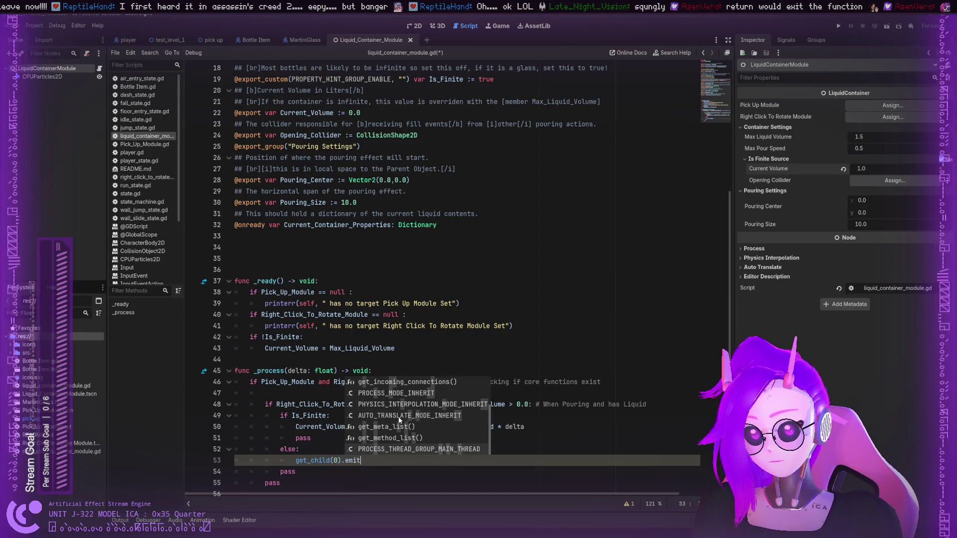
{"action": "key", "text": "Escape"}
{"action": "key", "text": "shift+Home"}
{"action": "key", "text": "BackSpace"}
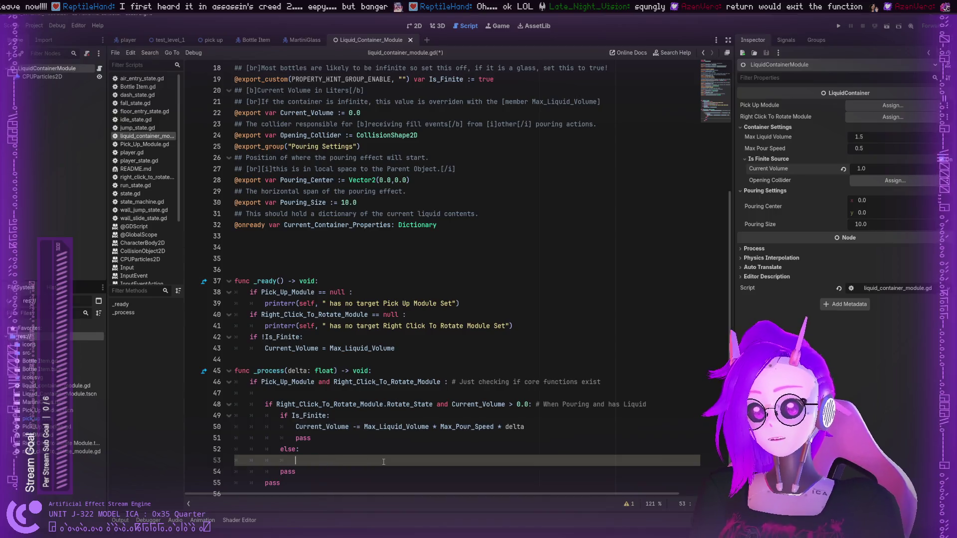
{"action": "left_click", "coordinate": [412, 345]}
{"action": "key", "text": "Return"}
Start a 'var ParticleEmitter :=' declaration on line 44 in _ready
{"action": "key", "text": "BackSpace"}
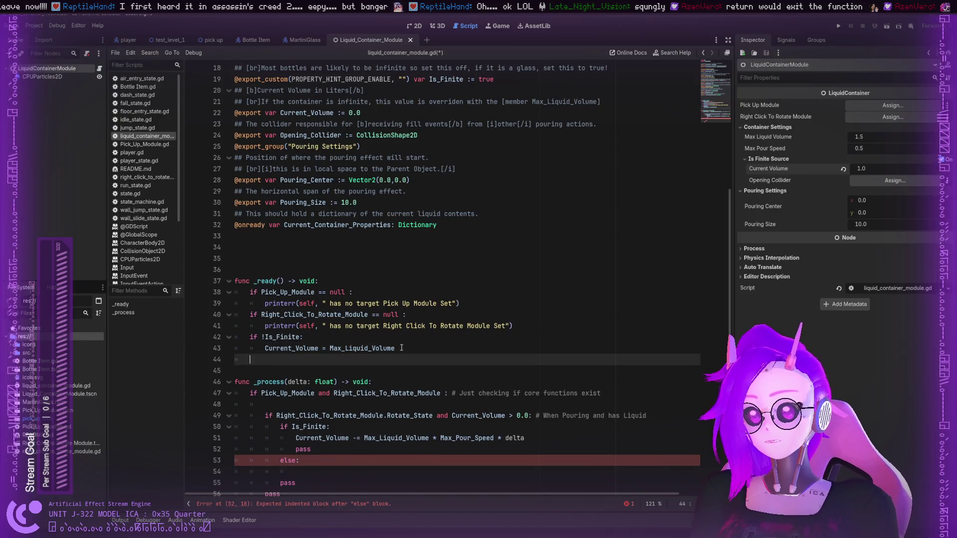
{"action": "key", "text": "BackSpace"}
{"action": "type", "text": "ar"}
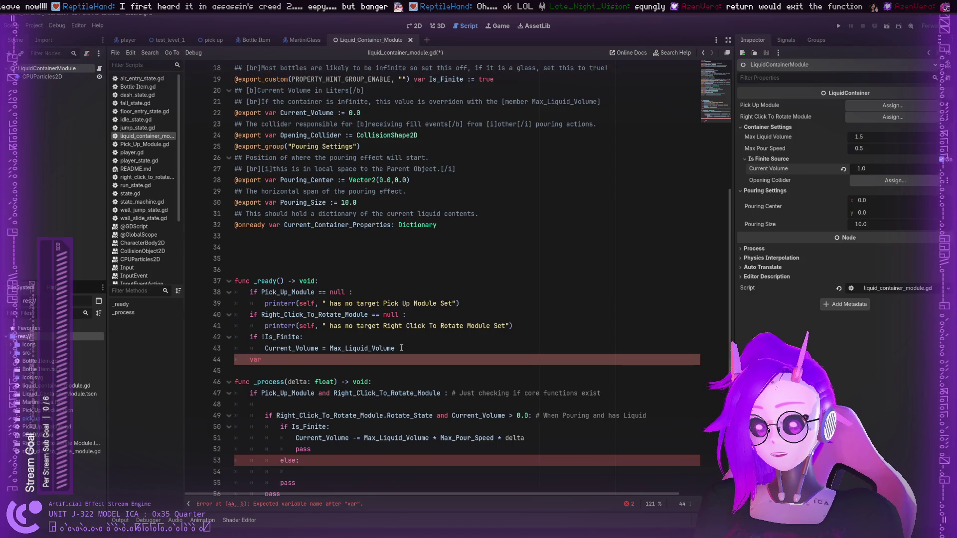
{"action": "type", "text": "ParticleE"}
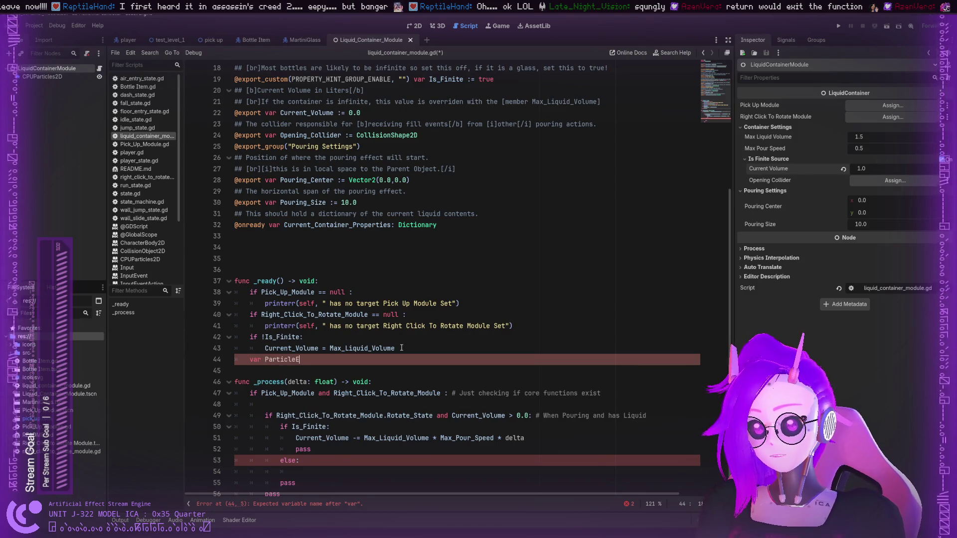
{"action": "type", "text": "mitter =-"}
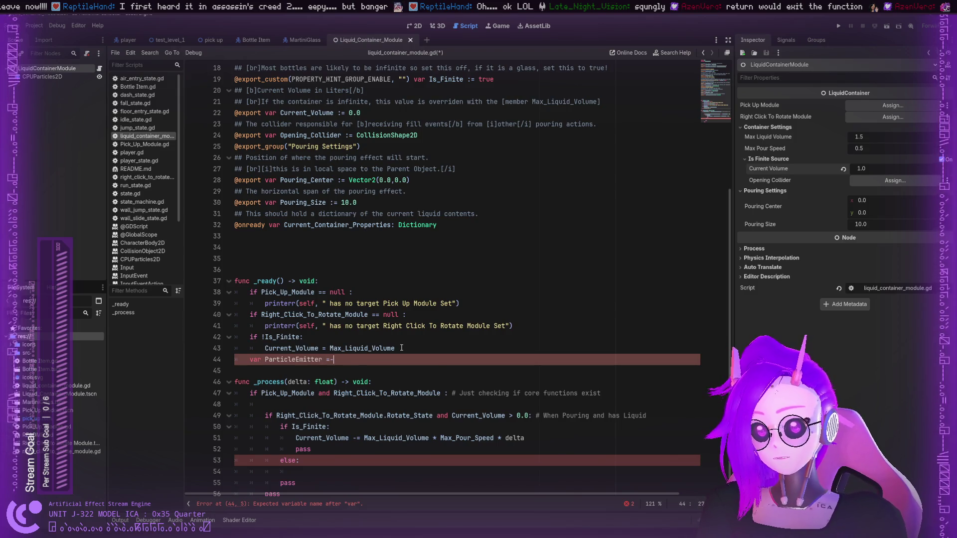
{"action": "key", "text": "BackSpace"}
{"action": "type", "text": ":"}
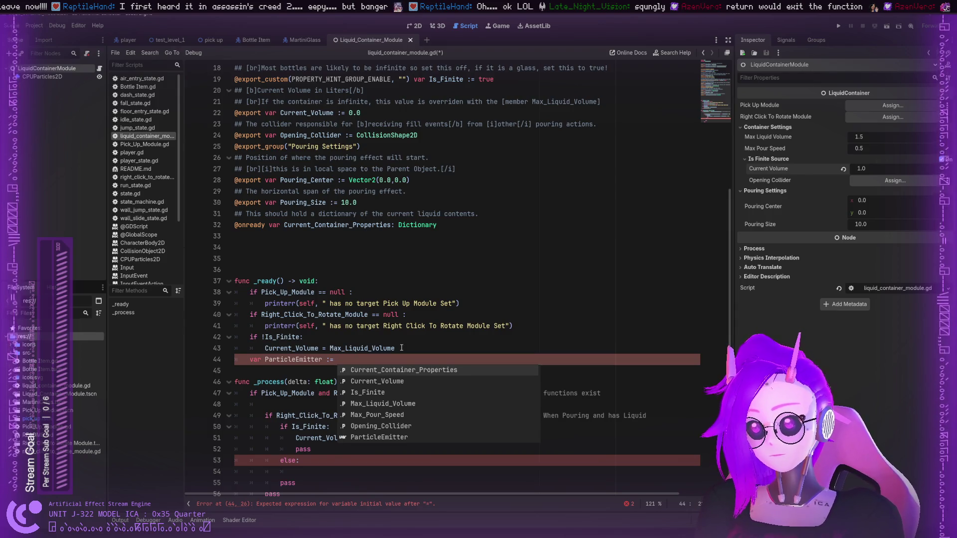
{"action": "key", "text": "BackSpace"}
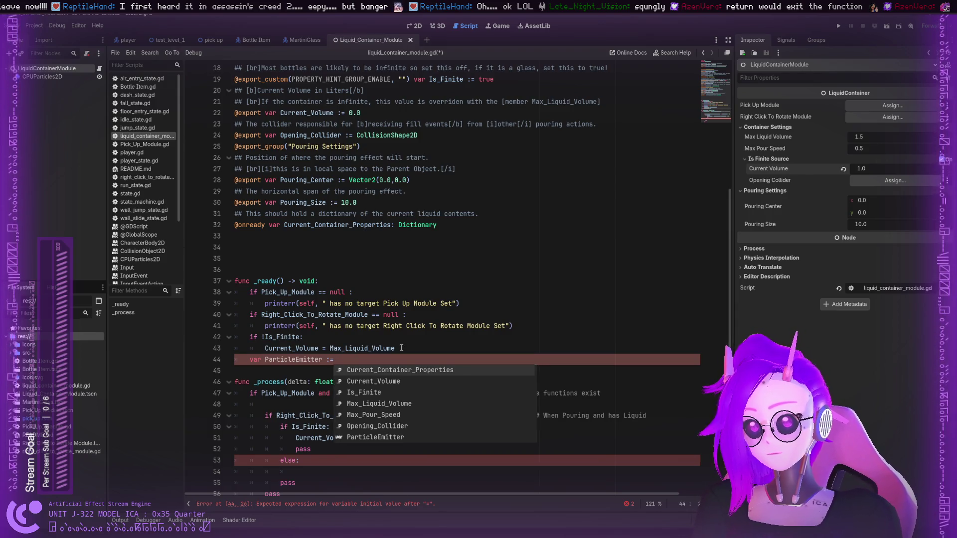
{"action": "key", "text": "BackSpace"}
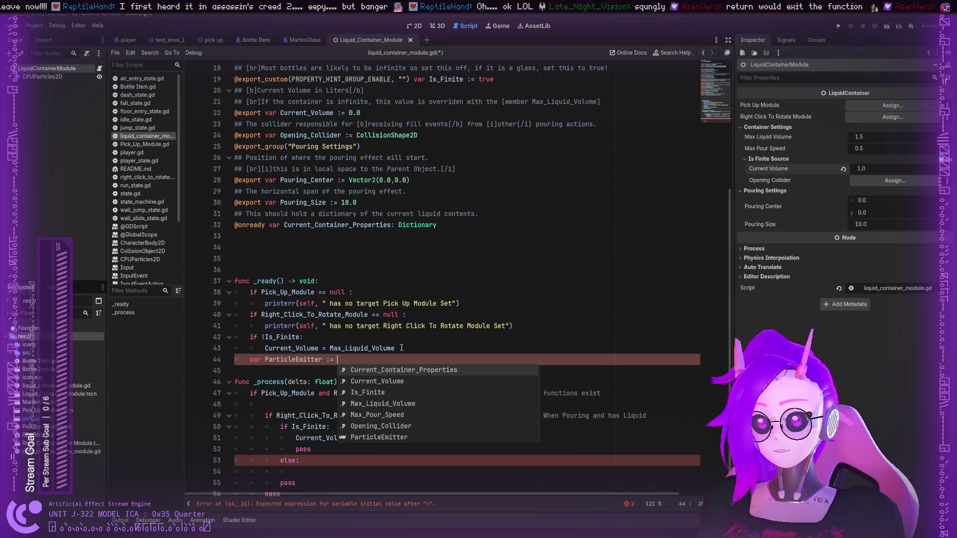
Try completing it with get, then delete the unfinished ParticleEmitter declaration
{"action": "left_click_drag", "start_coordinate": [337, 360], "coordinate": [248, 359]}
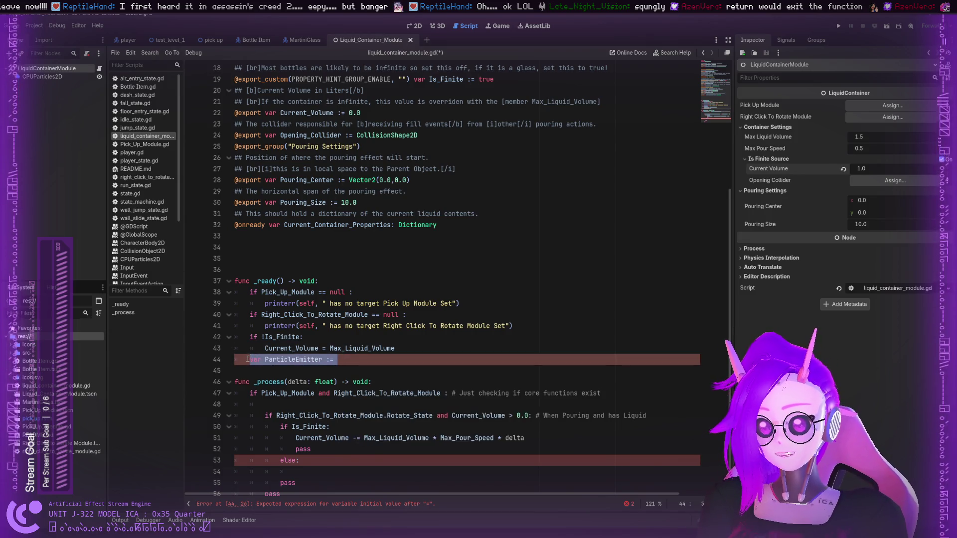
{"action": "left_click", "coordinate": [377, 361]}
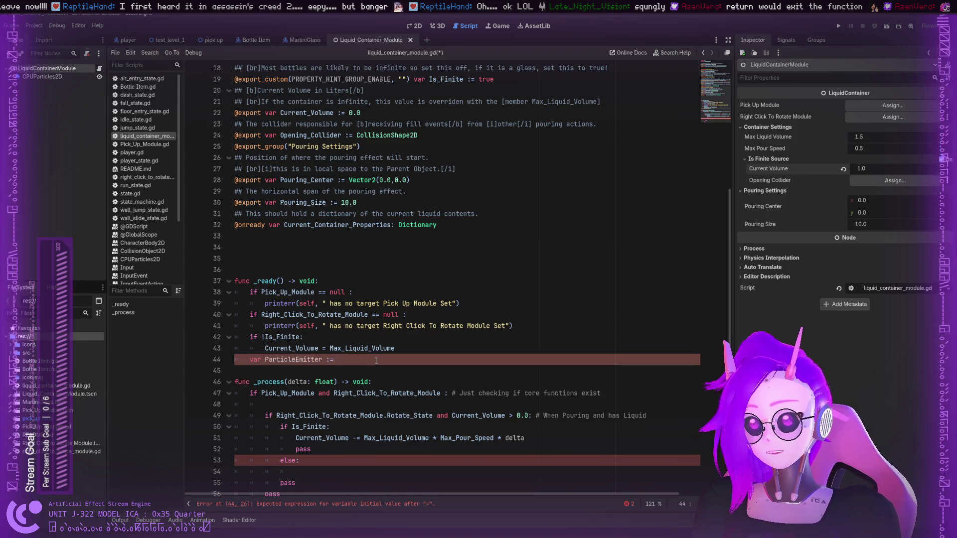
{"action": "type", "text": "get"}
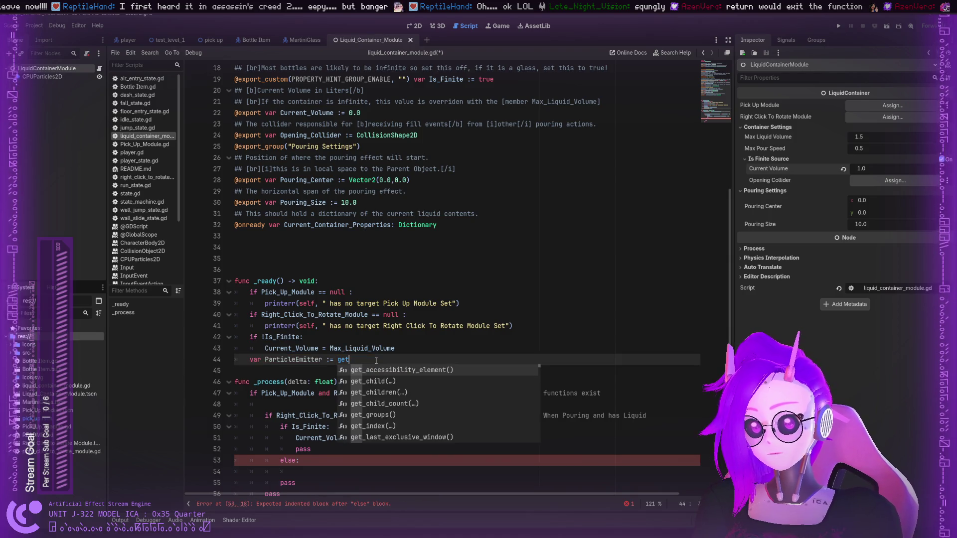
{"action": "key", "text": "Down"}
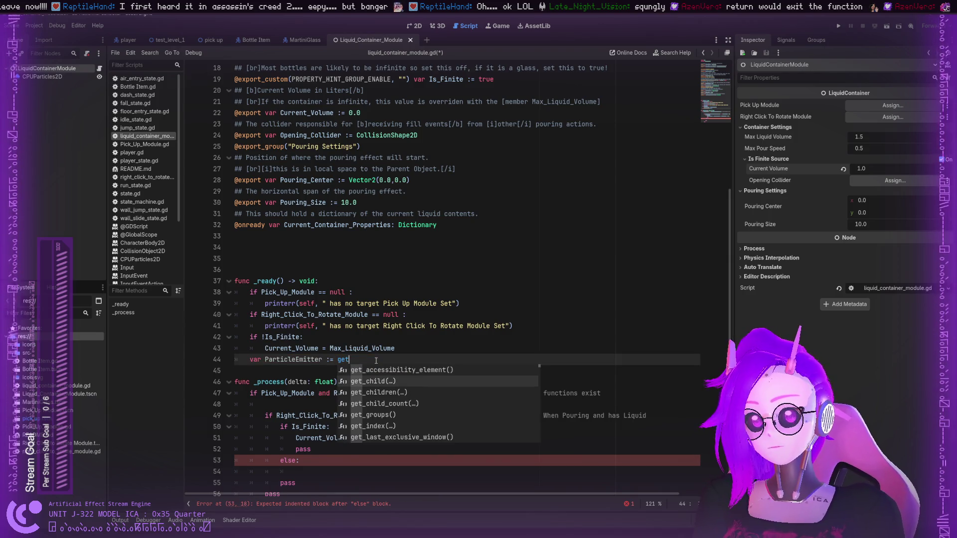
{"action": "mouse_move", "coordinate": [350, 359]}
{"action": "left_mouse_down"}
{"action": "mouse_move", "coordinate": [234, 359]}
{"action": "mouse_move", "coordinate": [250, 359]}
{"action": "left_mouse_up"}
{"action": "key", "text": "BackSpace"}
{"action": "key", "text": "BackSpace"}
Copy the Right_Click_To_Rotate_Module comment and export lines 6–7 and paste them below
{"action": "scroll", "coordinate": [343, 168], "scroll_direction": "up", "scroll_amount": 6}
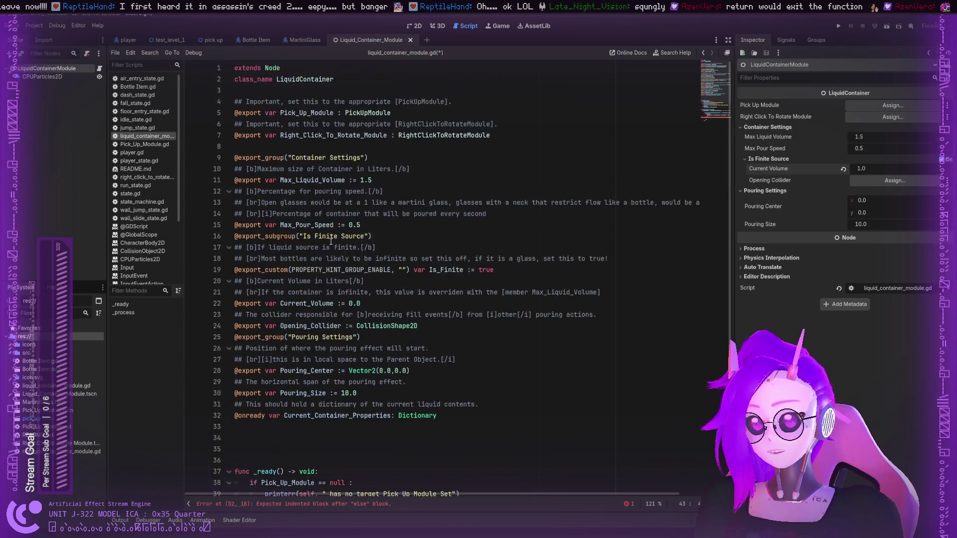
{"action": "left_click_drag", "start_coordinate": [490, 135], "coordinate": [235, 124]}
{"action": "left_click", "coordinate": [517, 135]}
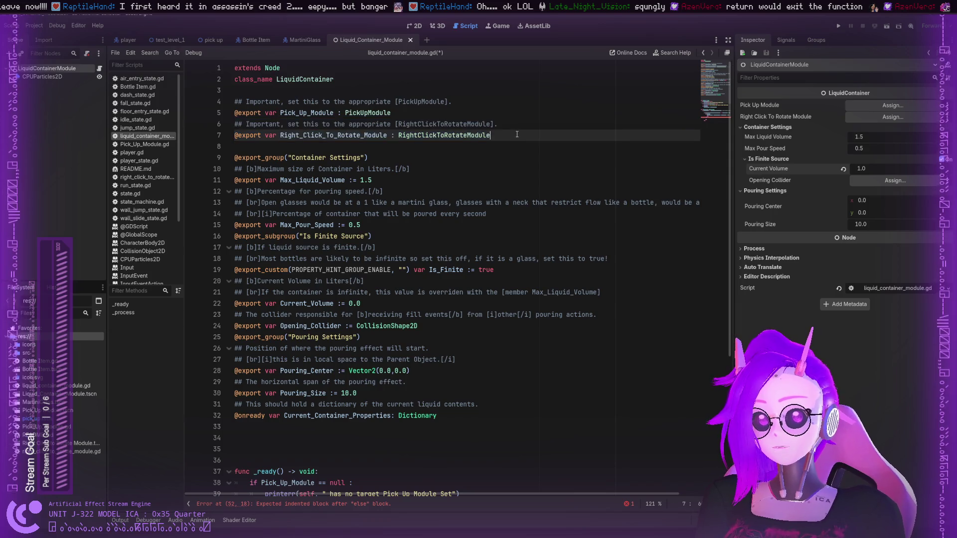
{"action": "key", "text": "Return"}
{"action": "type", "text": "## Important, set this to the appropriate [RightClickToRotateModule]. @export var Right_Click_To_Rotate_Module : RightClickToRotateModule"}
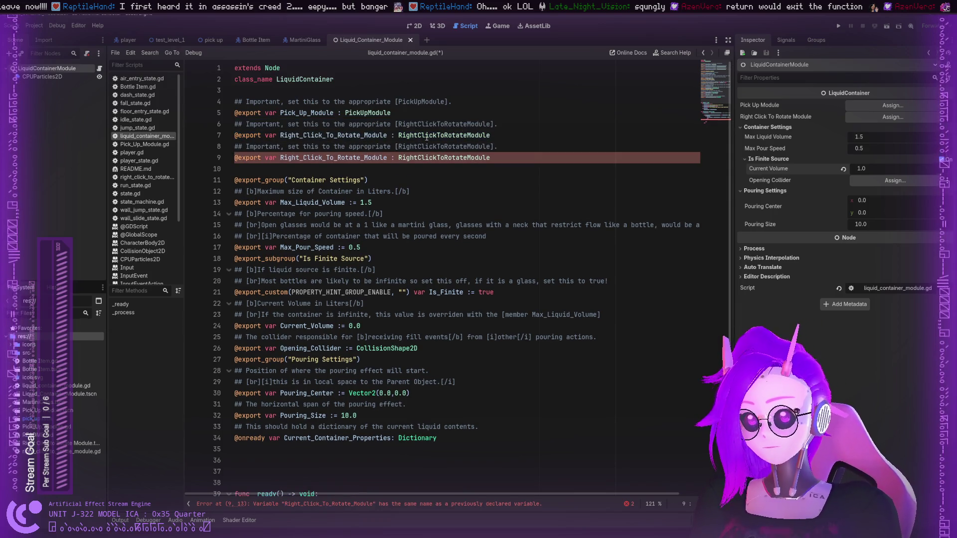
Rename the line 9 duplicate to Particle_Emitter with type GPUParticles2D
{"action": "double_click", "coordinate": [361, 154]}
{"action": "type", "text": "Particle"}
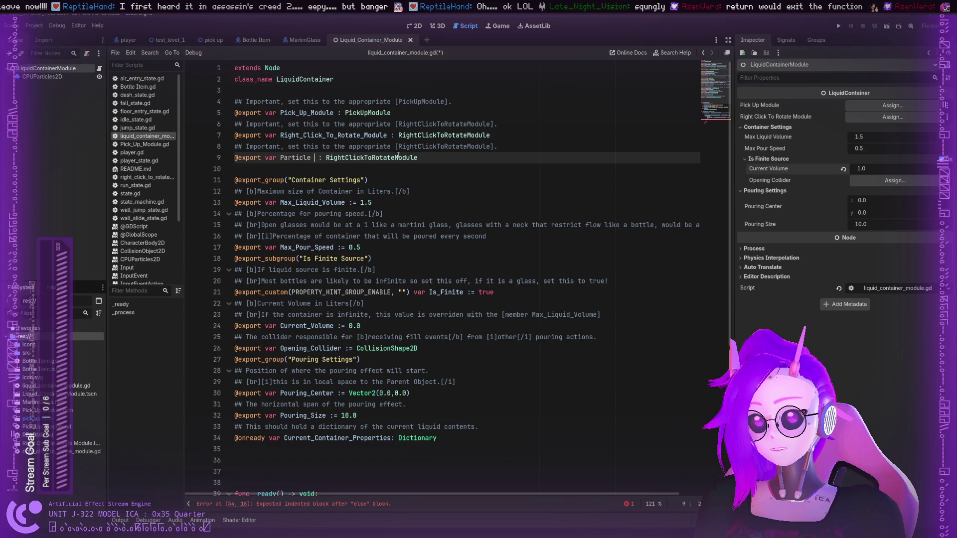
{"action": "type", "text": "_Emitter"}
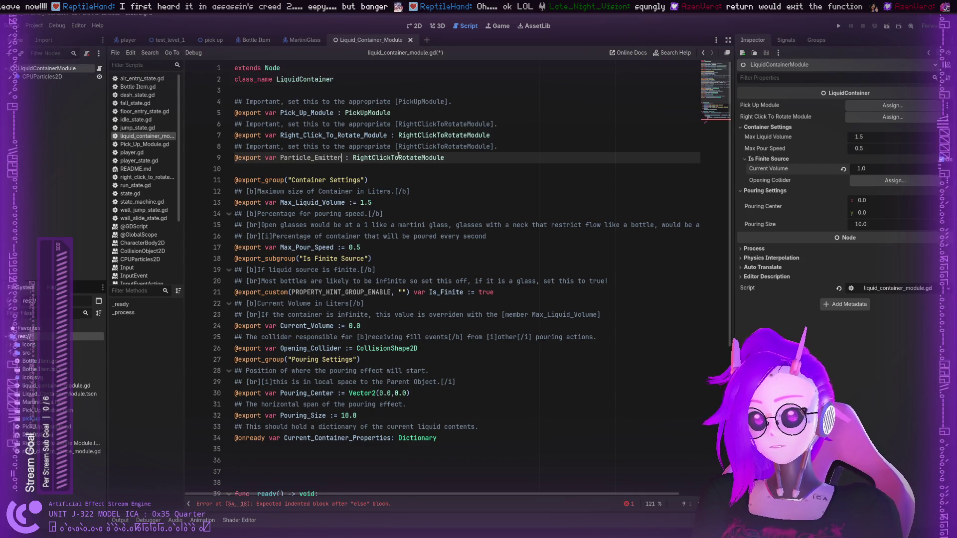
{"action": "double_click", "coordinate": [396, 158]}
{"action": "type", "text": "Par"}
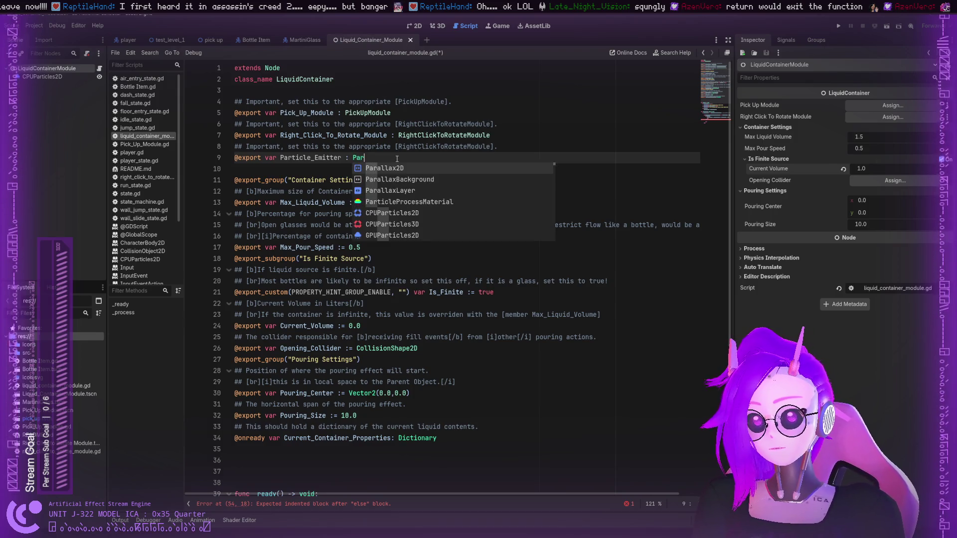
{"action": "key", "text": "BackSpace"}
{"action": "key", "text": "BackSpace"}
{"action": "key", "text": "BackSpace"}
{"action": "type", "text": "GPUP"}
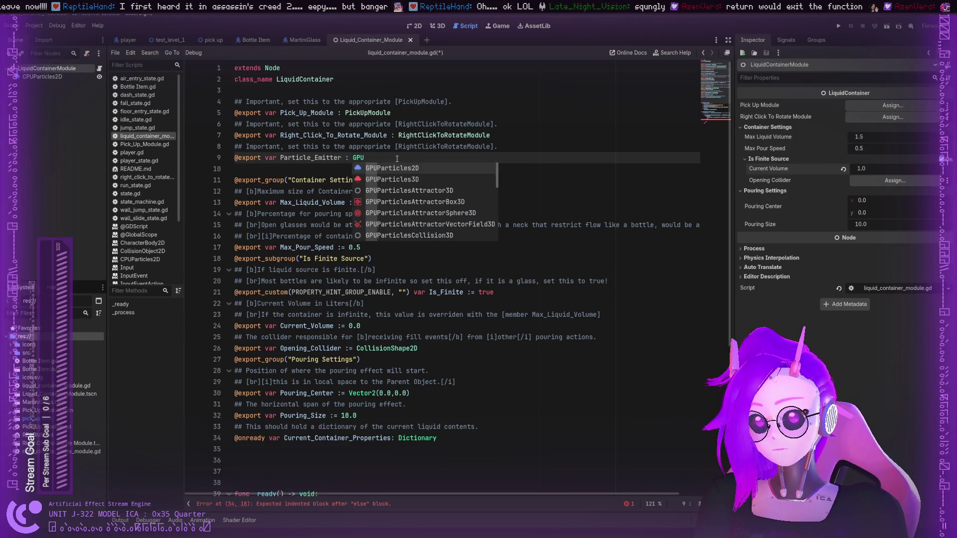
{"action": "key", "text": "Return"}
Change the line 8 comment's type reference to GPUParticle and save the script
{"action": "double_click", "coordinate": [439, 147]}
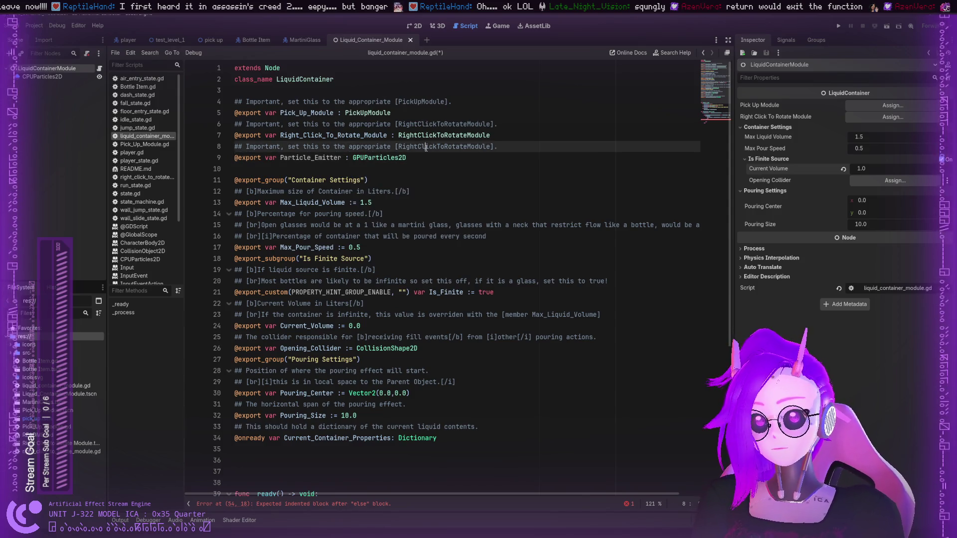
{"action": "left_click", "coordinate": [301, 147]}
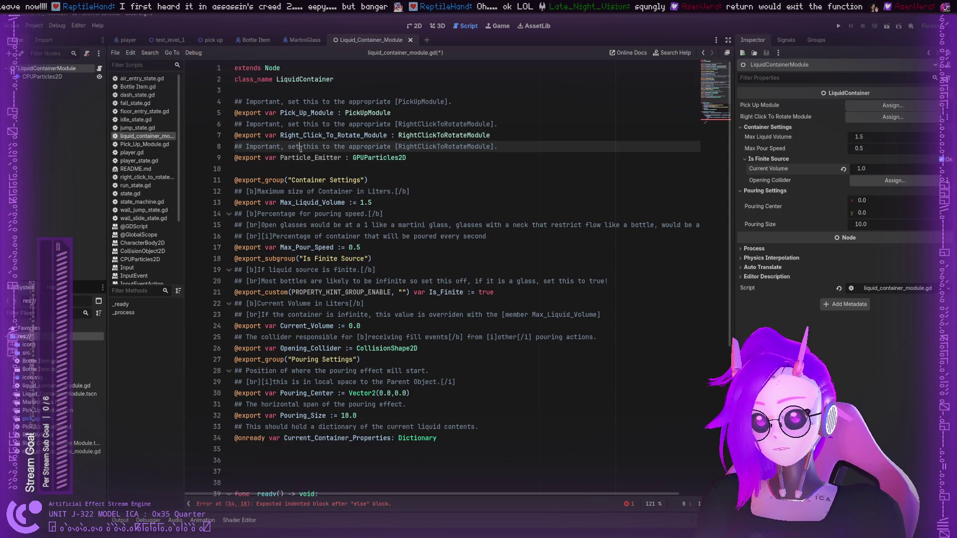
{"action": "double_click", "coordinate": [420, 146]}
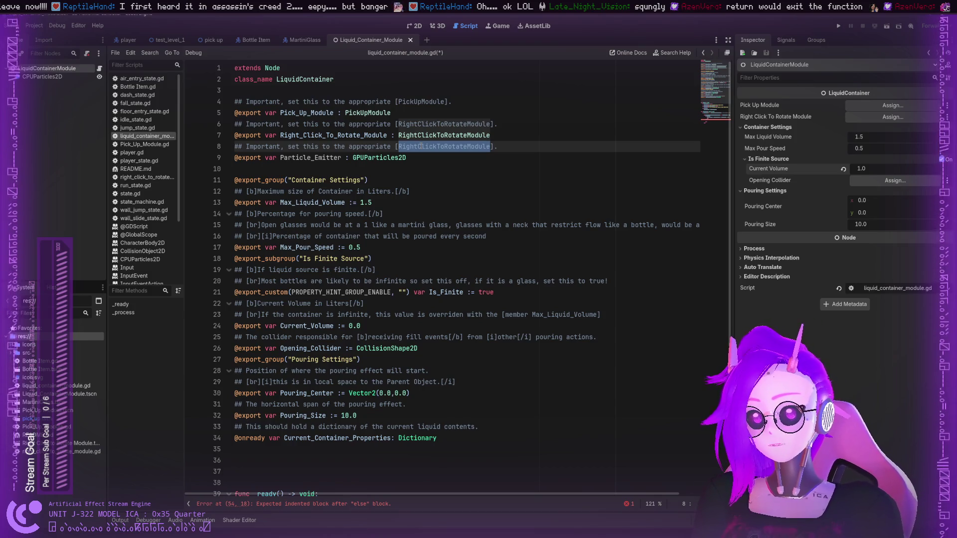
{"action": "type", "text": "GPUParticle"}
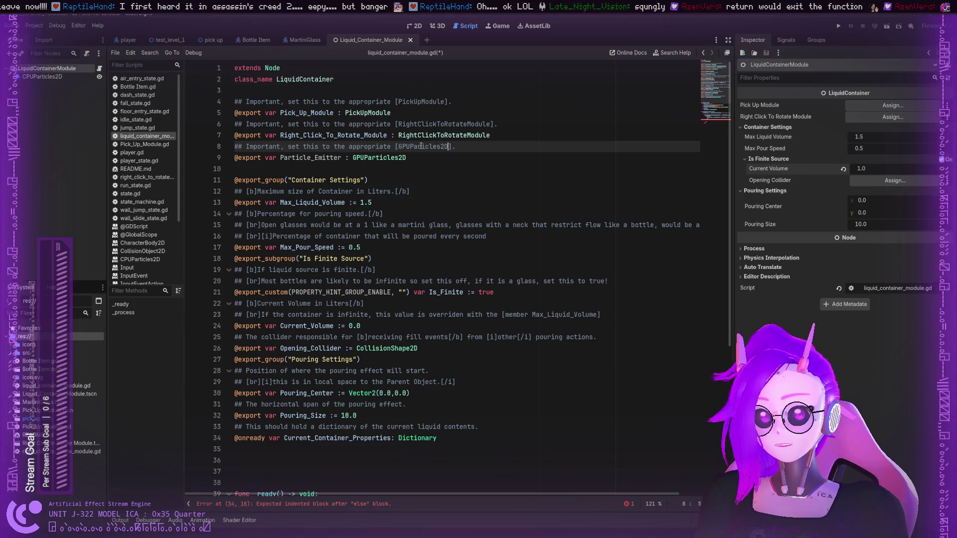
{"action": "left_click", "coordinate": [445, 165]}
{"action": "left_click", "coordinate": [446, 157]}
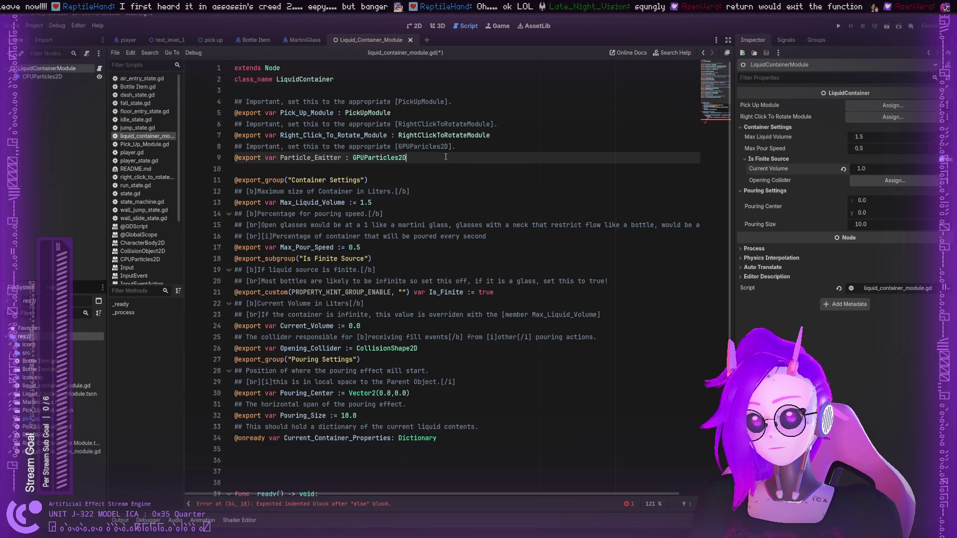
{"action": "key", "text": "ctrl+s"}
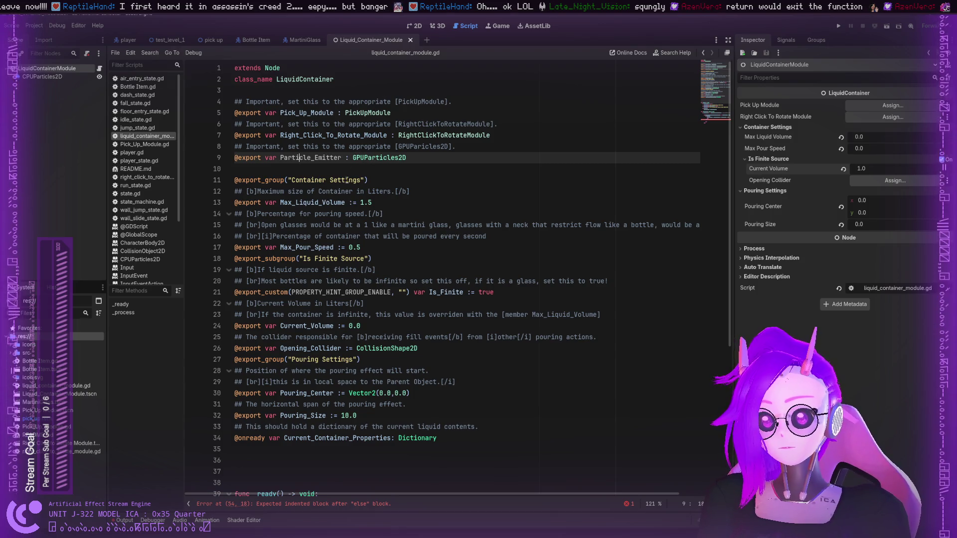
Select the particles node, then LiquidContainerModule, to refresh the Inspector, and save
{"action": "scroll", "coordinate": [330, 241], "scroll_direction": "down", "scroll_amount": 4}
{"action": "scroll", "coordinate": [327, 251], "scroll_direction": "up", "scroll_amount": 4}
{"action": "double_click", "coordinate": [327, 158]}
{"action": "left_click", "coordinate": [318, 147]}
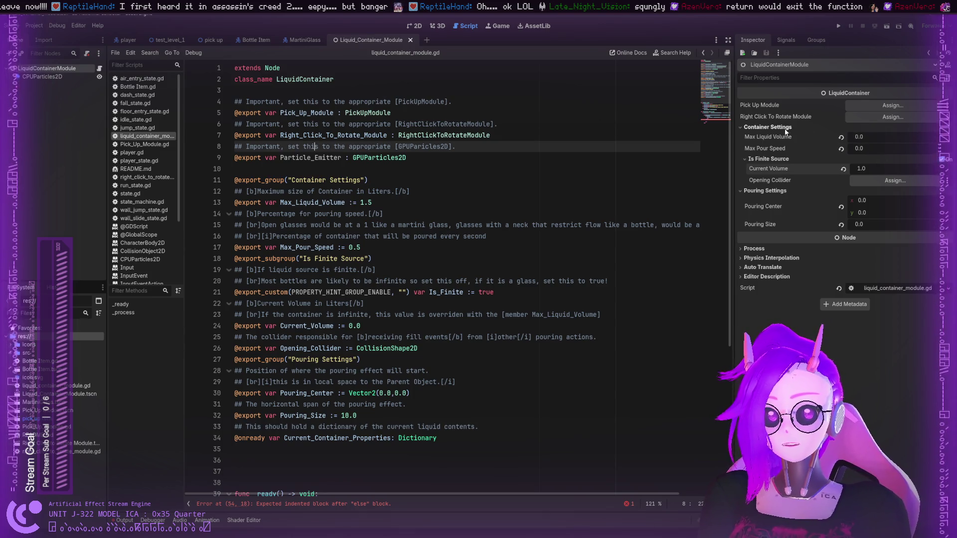
{"action": "left_click", "coordinate": [41, 76]}
{"action": "left_click", "coordinate": [37, 69]}
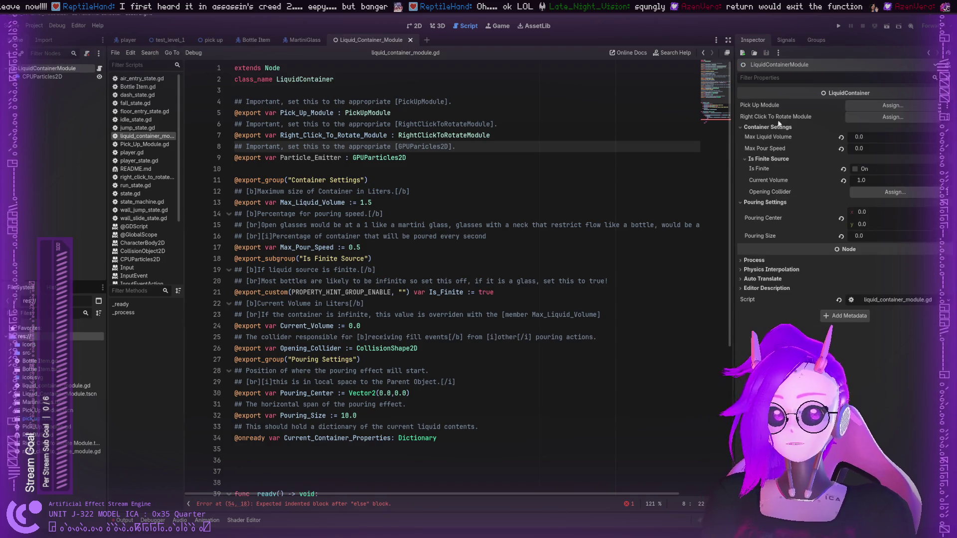
{"action": "left_click", "coordinate": [387, 135]}
{"action": "key", "text": "ctrl+s"}
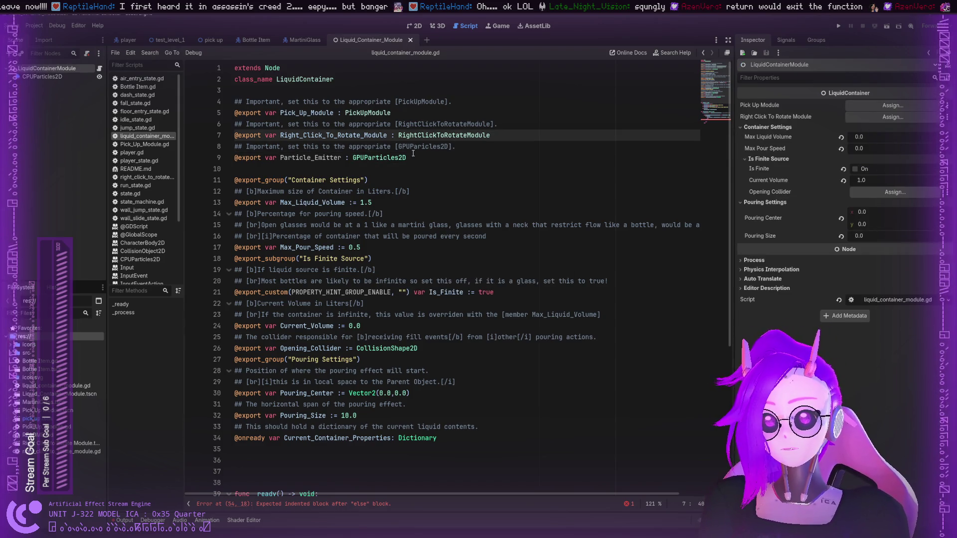
Review line 9's Particle_Emitter and GPUParticles2D and the misspelled GPUParicles2D in the line 8 comment
{"action": "left_click", "coordinate": [407, 156]}
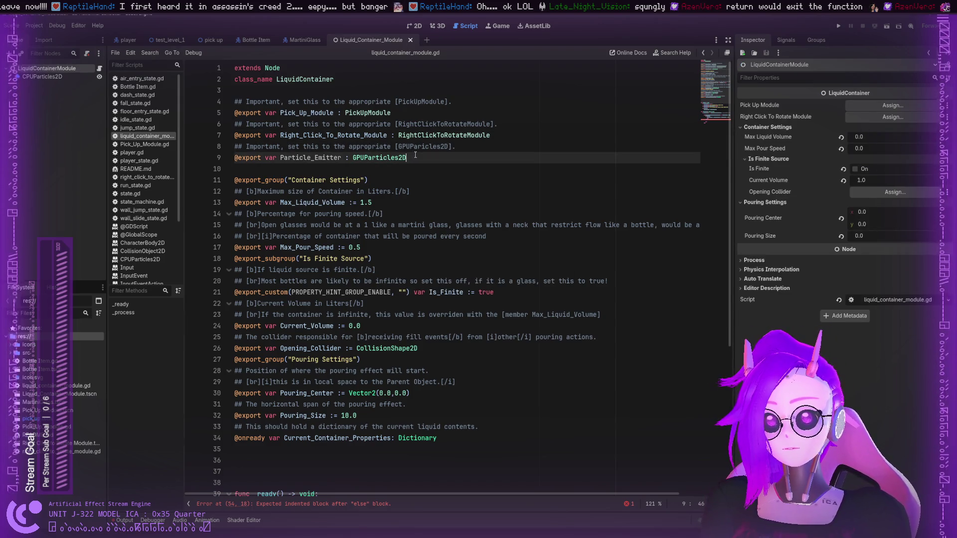
{"action": "left_click", "coordinate": [332, 157]}
{"action": "double_click", "coordinate": [331, 156]}
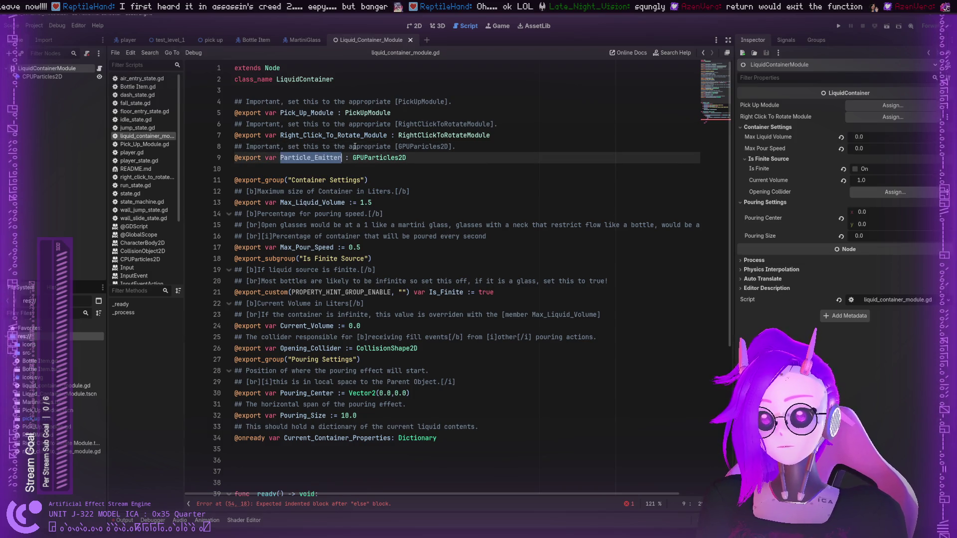
{"action": "double_click", "coordinate": [370, 146]}
{"action": "double_click", "coordinate": [412, 146]}
{"action": "left_click", "coordinate": [414, 158]}
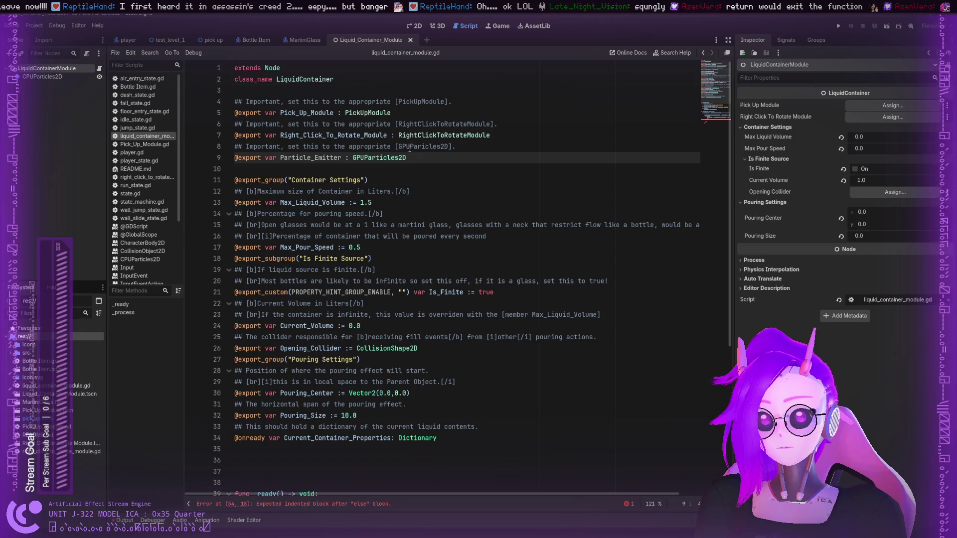
{"action": "double_click", "coordinate": [415, 159]}
{"action": "key", "text": "Down"}
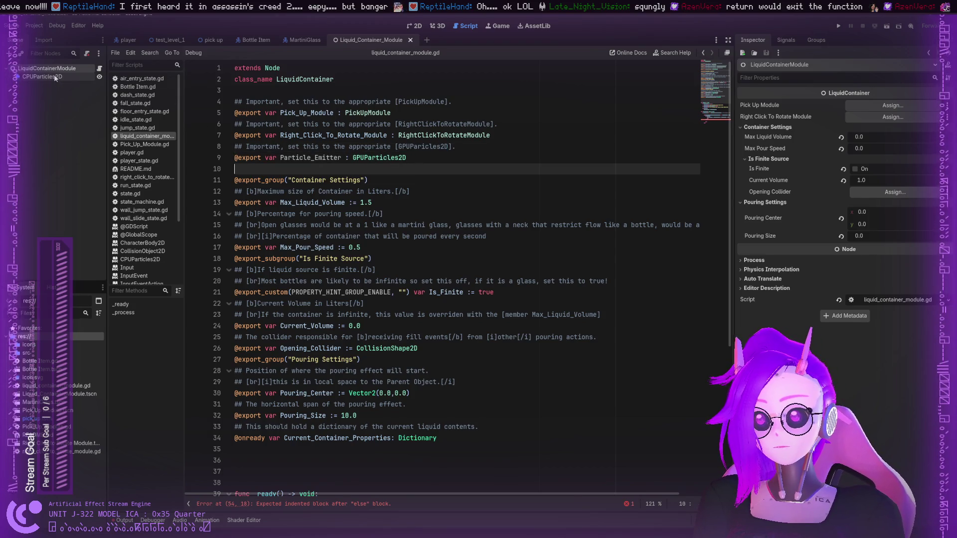
Rename the CPUParticles2D node to Liquid Particle, then to Liquid Emitter
{"action": "left_click", "coordinate": [55, 77]}
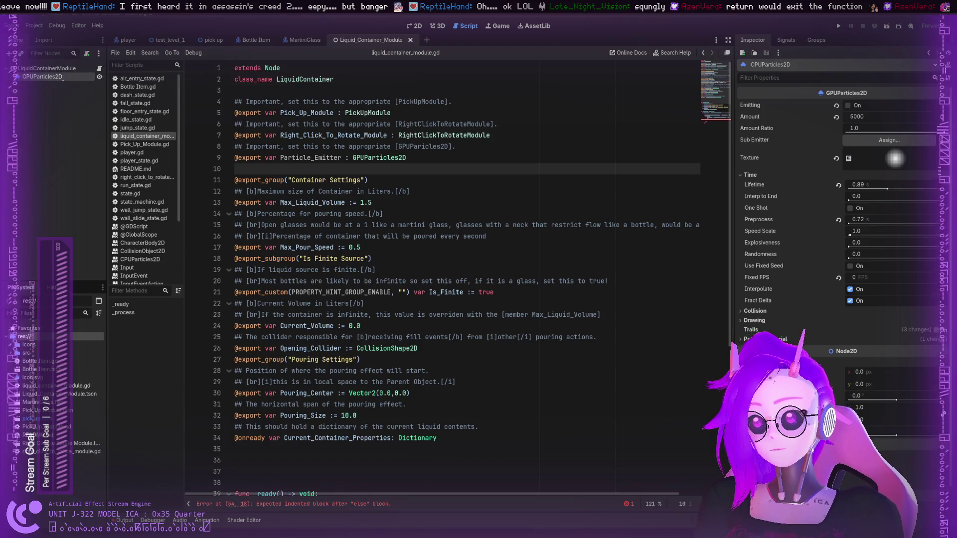
{"action": "type", "text": "Liquid Particle"}
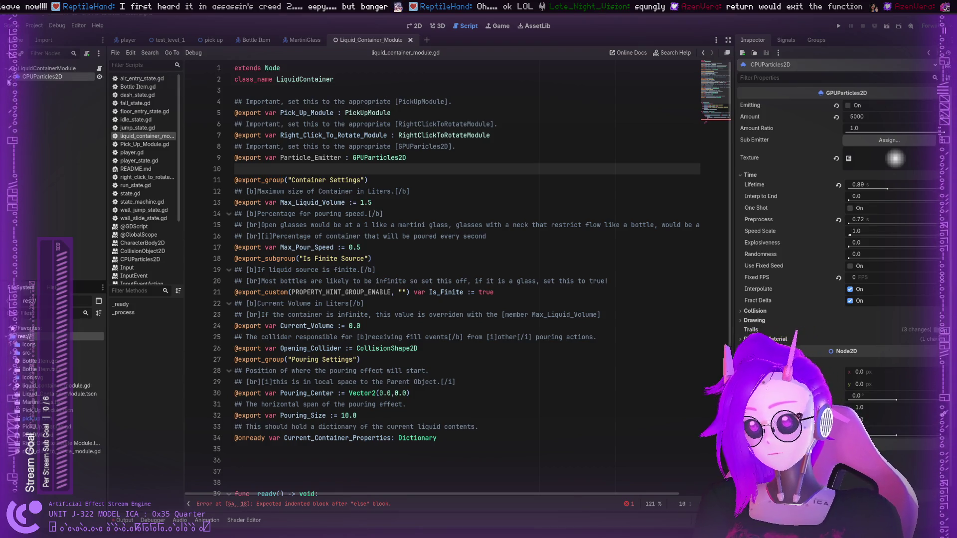
{"action": "key", "text": "Return"}
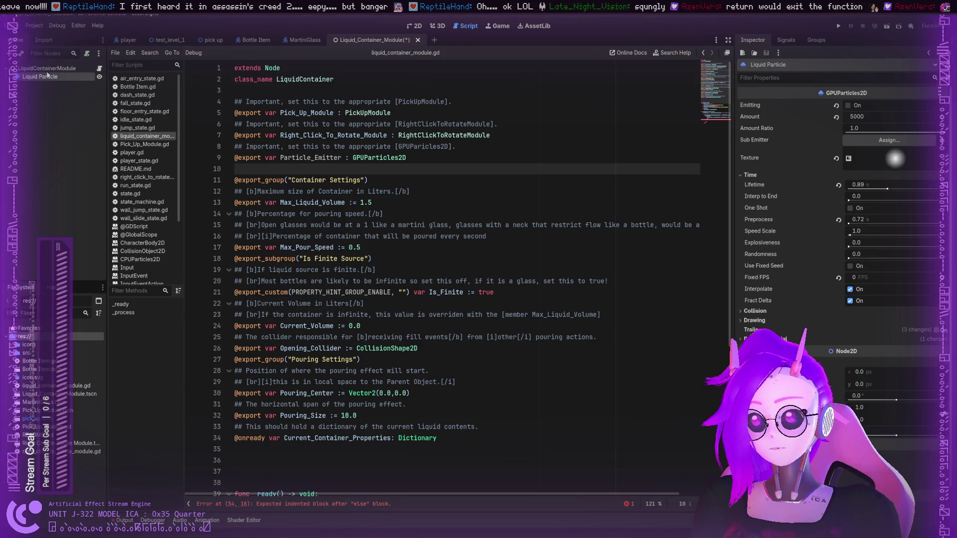
{"action": "left_click", "coordinate": [30, 69]}
{"action": "left_click", "coordinate": [49, 78]}
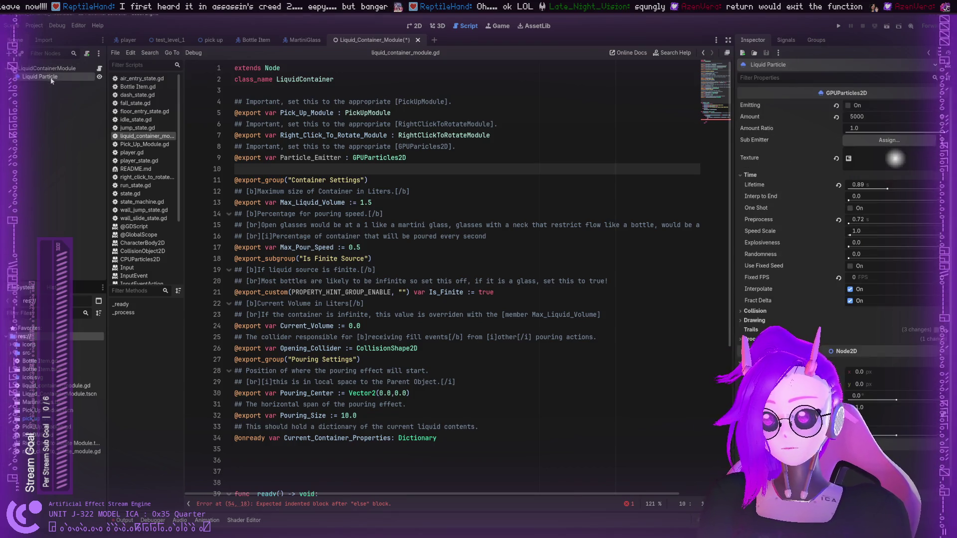
{"action": "double_click", "coordinate": [42, 77]}
{"action": "type", "text": "Liquid Emitter"}
{"action": "key", "text": "Return"}
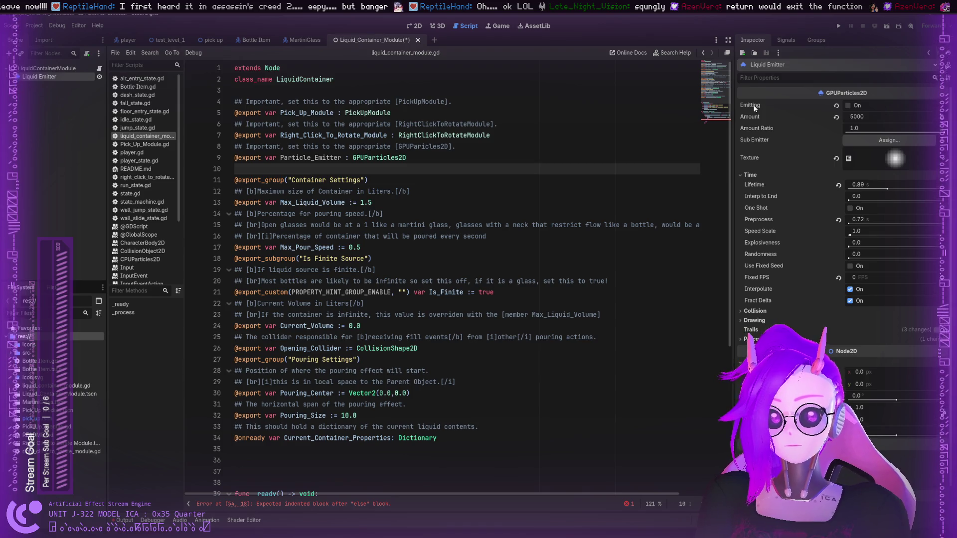
{"action": "left_click", "coordinate": [383, 158]}
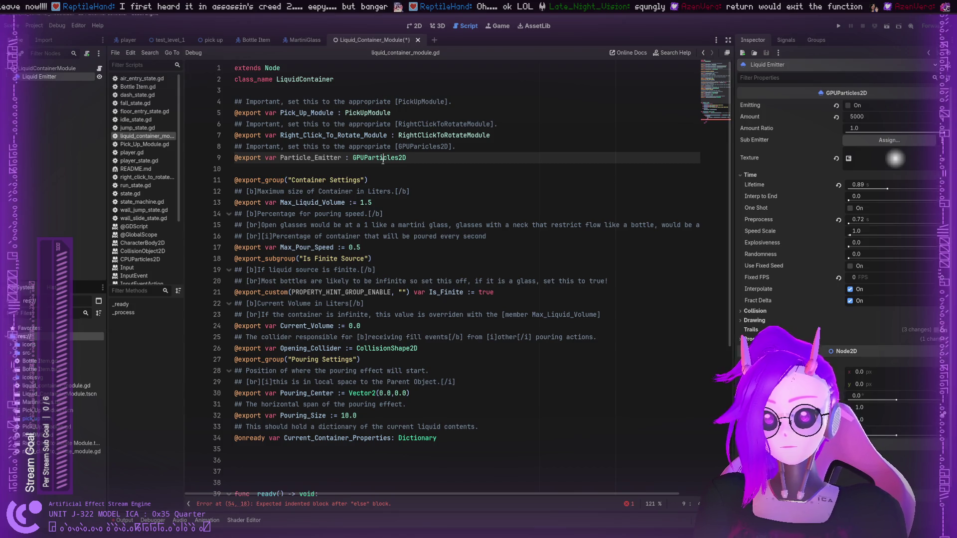
Change the line 9 Particle_Emitter export type from GPUParticles2D to Node2D and save the script
{"action": "double_click", "coordinate": [312, 159]}
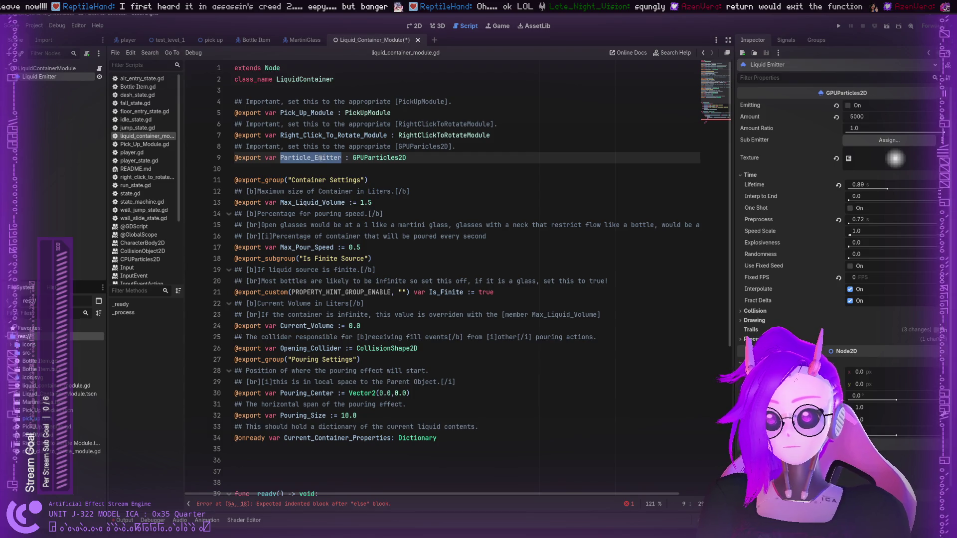
{"action": "key", "text": "ctrl+s"}
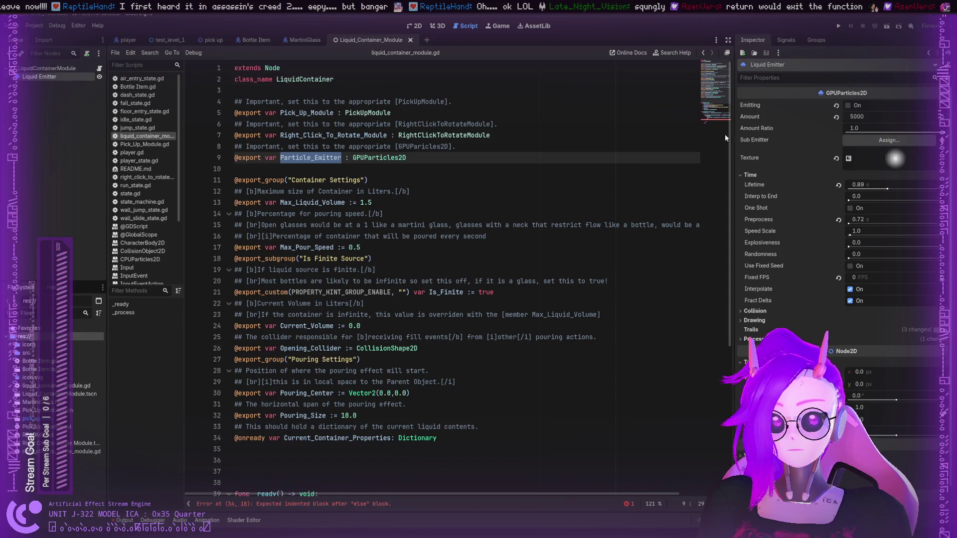
{"action": "left_click", "coordinate": [59, 71]}
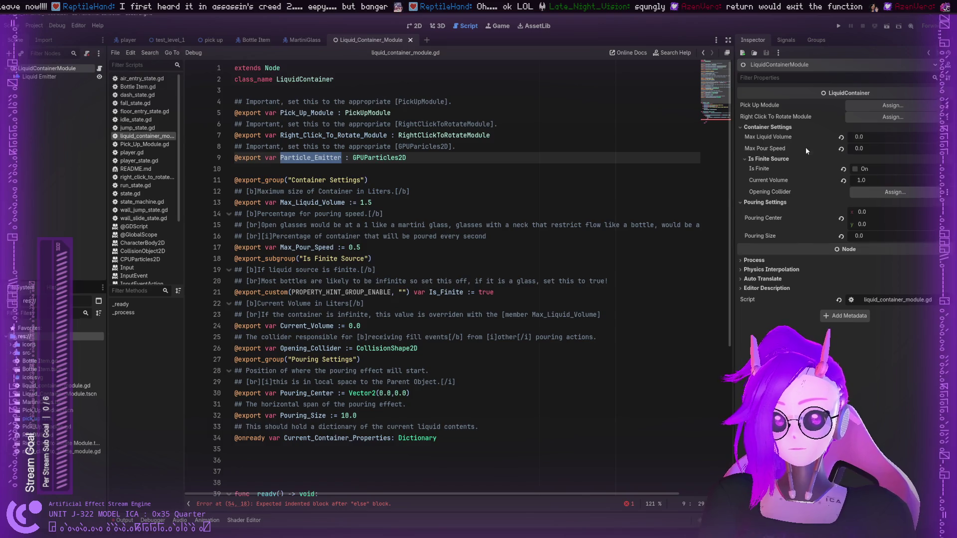
{"action": "left_click", "coordinate": [296, 157]}
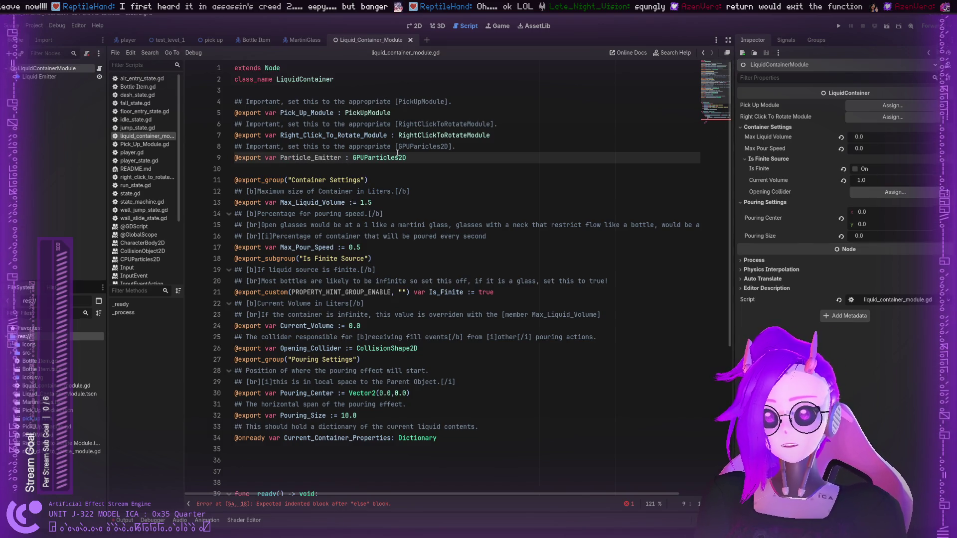
{"action": "left_click", "coordinate": [416, 158]}
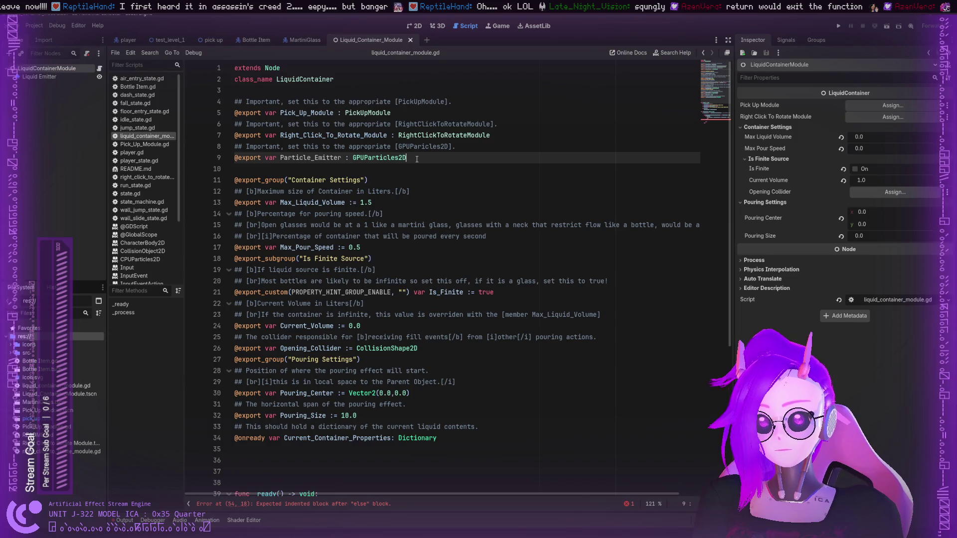
{"action": "key", "text": "BackSpace"}
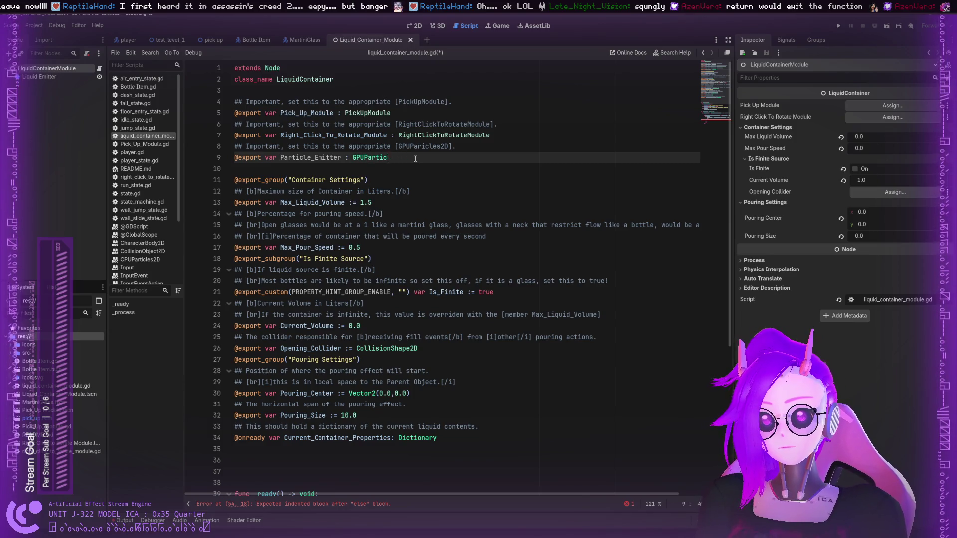
{"action": "key", "text": "ctrl+BackSpace"}
{"action": "type", "text": "Node2D"}
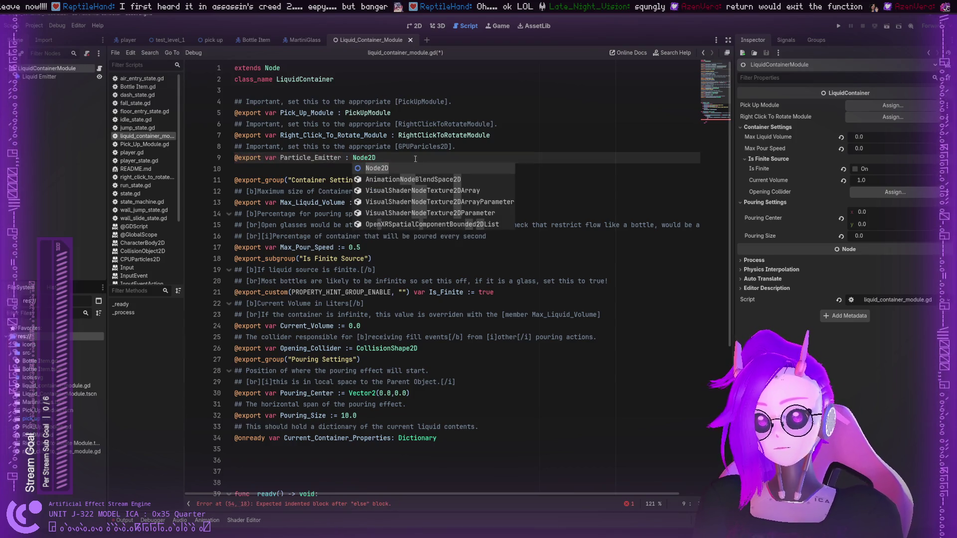
{"action": "key", "text": "ctrl+s"}
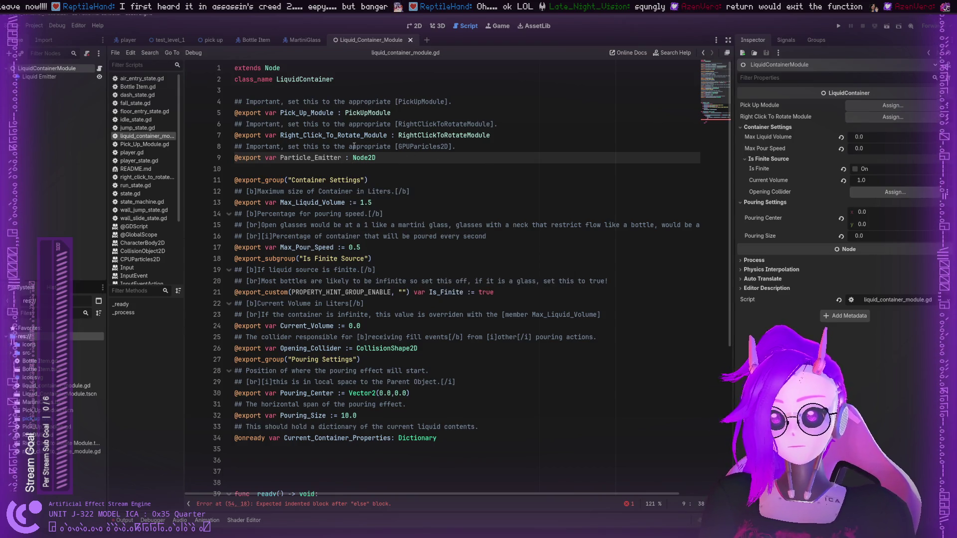
Replace the Particle_Emitter variable name on line 9 with Test
{"action": "left_click", "coordinate": [303, 136]}
{"action": "triple_click", "coordinate": [302, 158]}
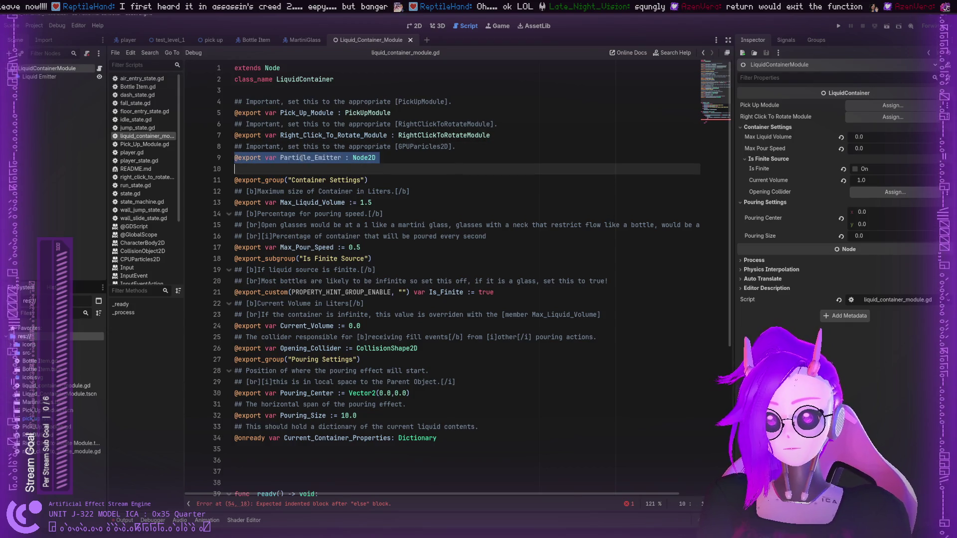
{"action": "double_click", "coordinate": [304, 158]}
{"action": "type", "text": "Test"}
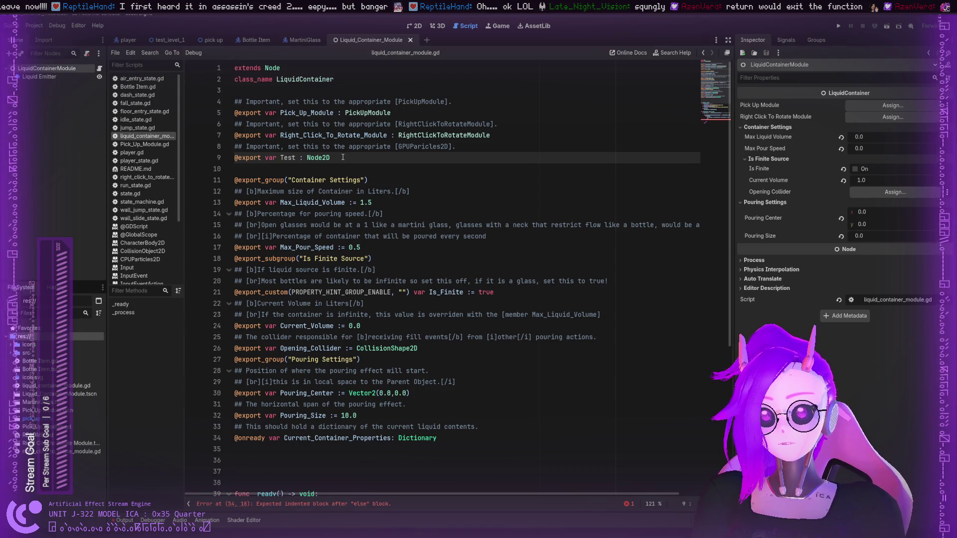
Undo back to Particle_Emitter : GPUParticles2D, add pass under the empty else, and save
{"action": "scroll", "coordinate": [344, 157], "scroll_direction": "down", "scroll_amount": 7}
{"action": "left_click", "coordinate": [300, 450]}
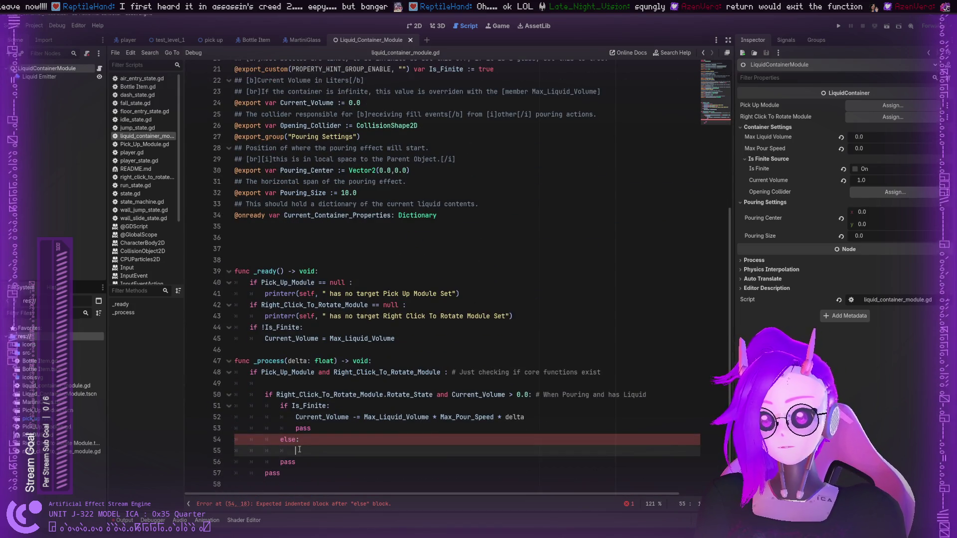
{"action": "type", "text": "pass"}
{"action": "scroll", "coordinate": [357, 259], "scroll_direction": "up", "scroll_amount": 5}
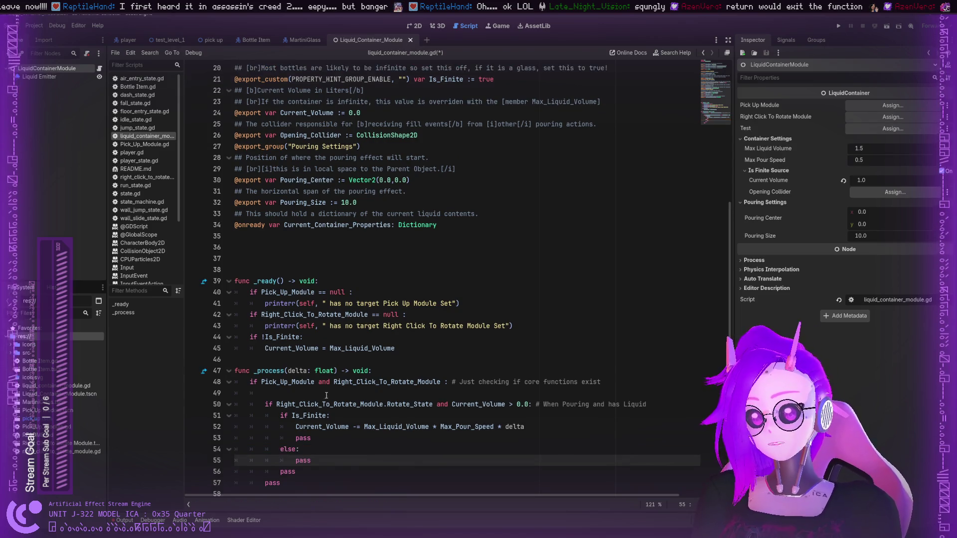
{"action": "scroll", "coordinate": [357, 259], "scroll_direction": "up", "scroll_amount": 2}
{"action": "left_click", "coordinate": [337, 157]}
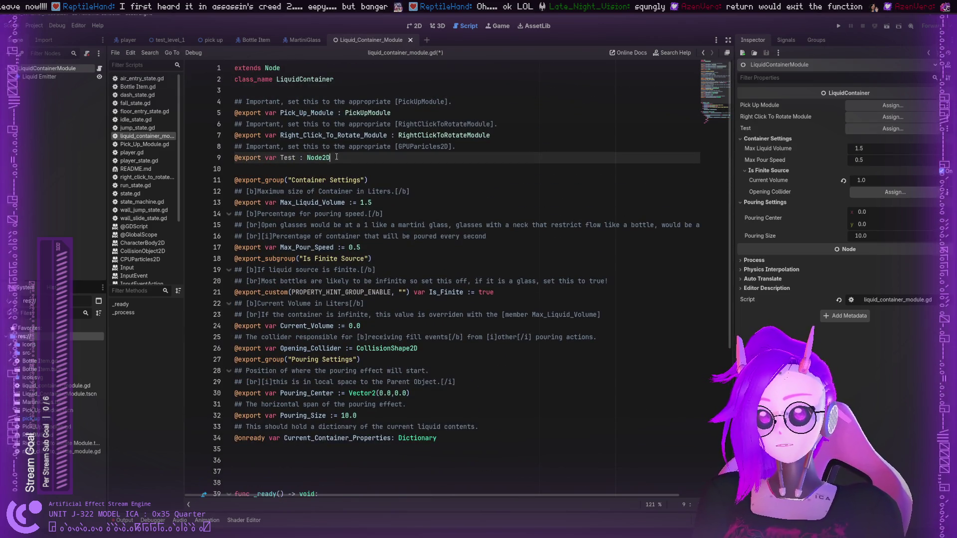
{"action": "key", "text": "ctrl+z"}
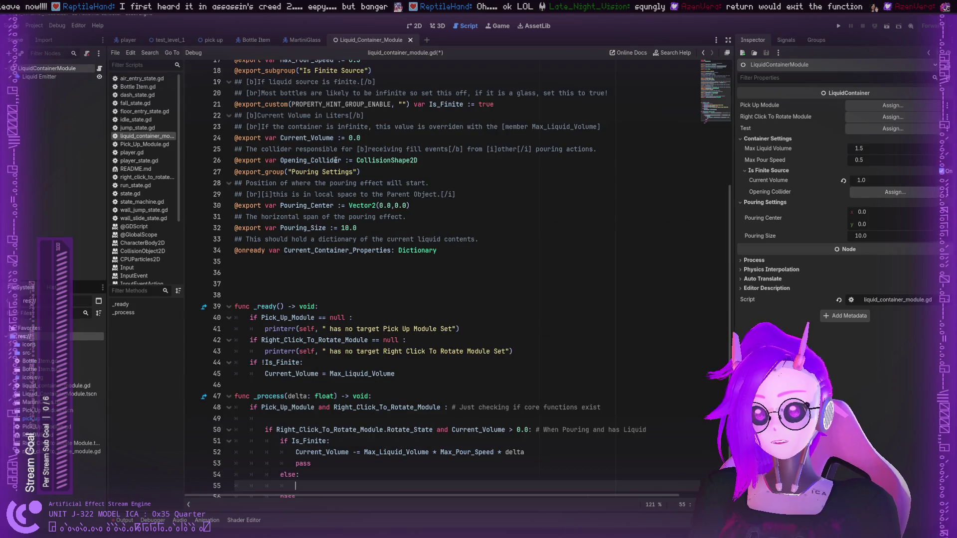
{"action": "key", "text": "ctrl+z"}
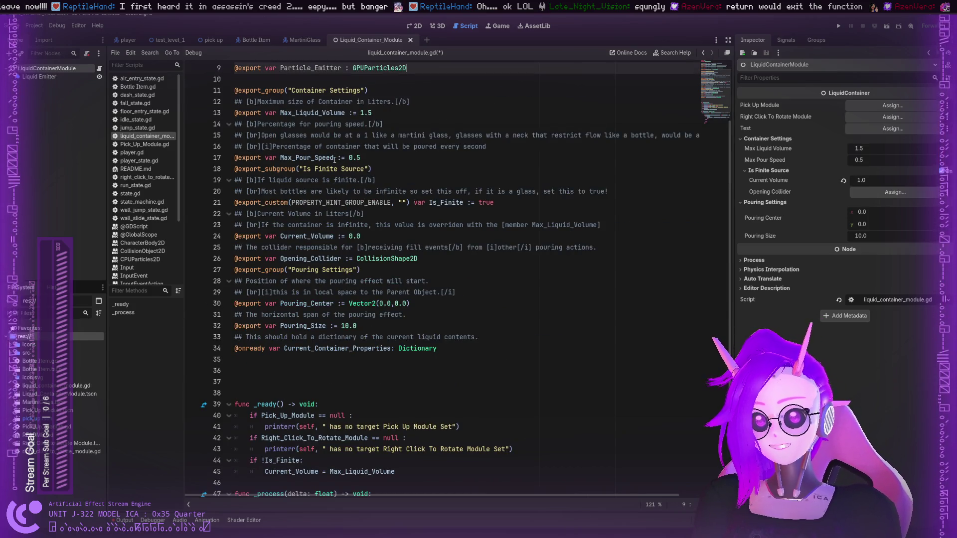
{"action": "scroll", "coordinate": [319, 393], "scroll_direction": "down", "scroll_amount": 4}
{"action": "left_click", "coordinate": [316, 462]}
{"action": "type", "text": "pass"}
{"action": "key", "text": "ctrl+s"}
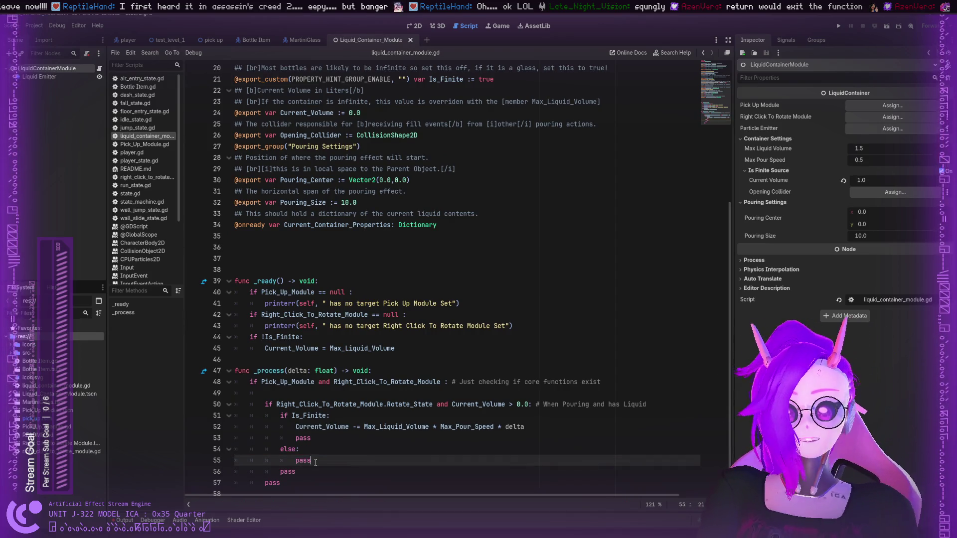
Assign the Liquid Emitter node to the Inspector's Particle Emitter property and save the script
{"action": "scroll", "coordinate": [431, 234], "scroll_direction": "up", "scroll_amount": 6}
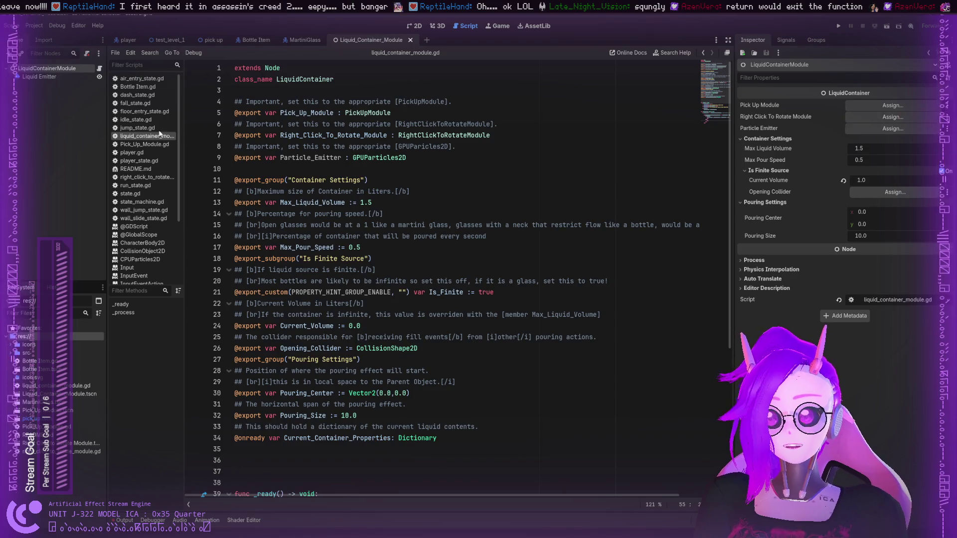
{"action": "mouse_move", "coordinate": [39, 79]}
{"action": "left_mouse_down"}
{"action": "mouse_move", "coordinate": [888, 128]}
{"action": "mouse_move", "coordinate": [874, 126]}
{"action": "left_mouse_up"}
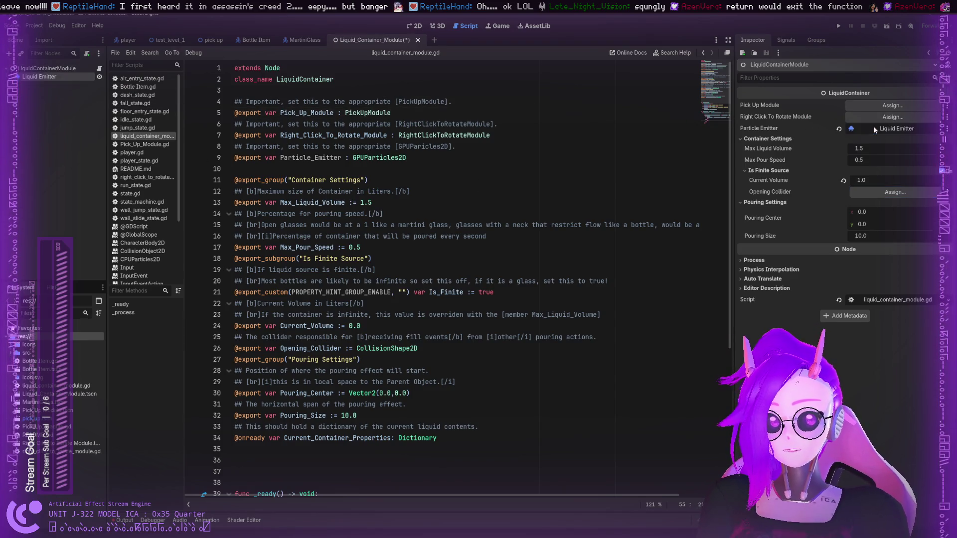
{"action": "left_click", "coordinate": [480, 141]}
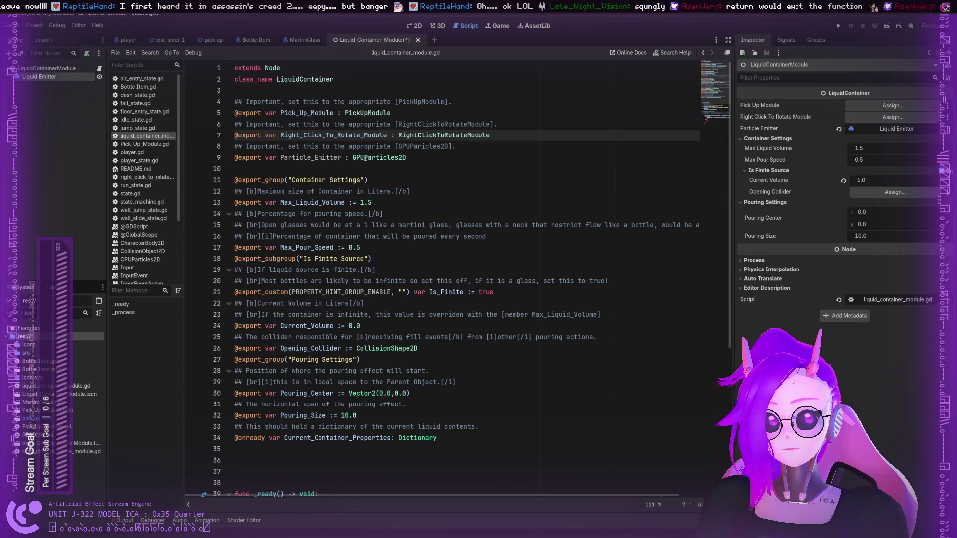
{"action": "double_click", "coordinate": [323, 158]}
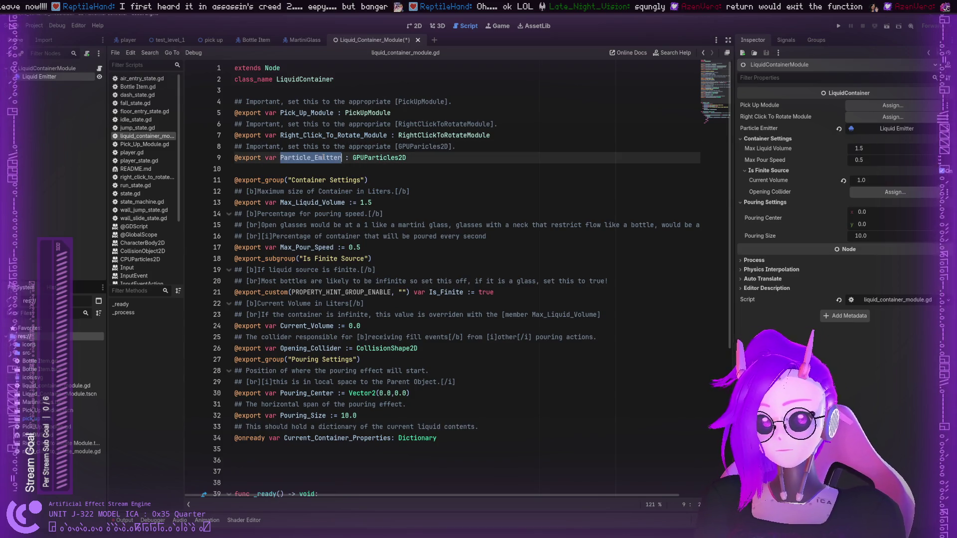
{"action": "key", "text": "ctrl+s"}
Start a new line under else with Particle_Emitter.emit and accept the autocomplete suggestion
{"action": "scroll", "coordinate": [356, 215], "scroll_direction": "down", "scroll_amount": 6}
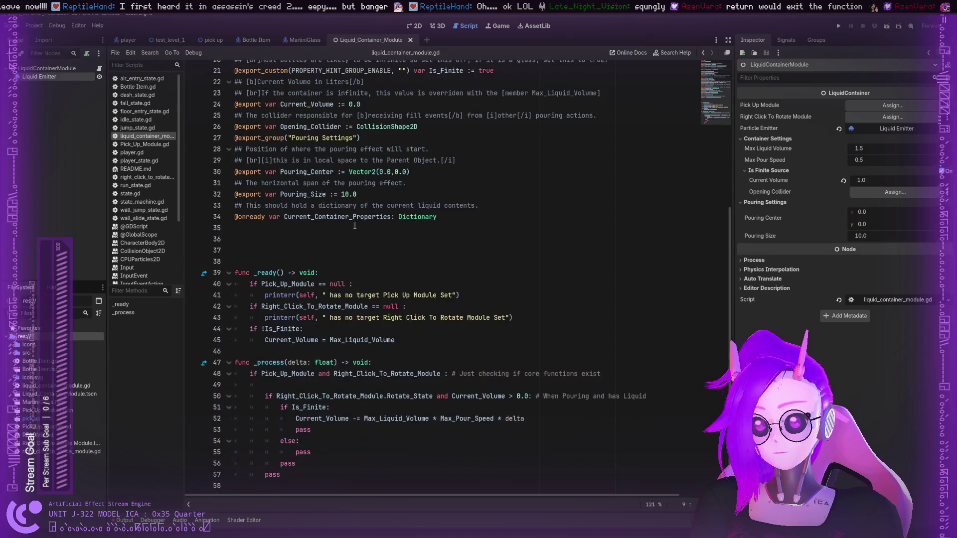
{"action": "left_click", "coordinate": [320, 436]}
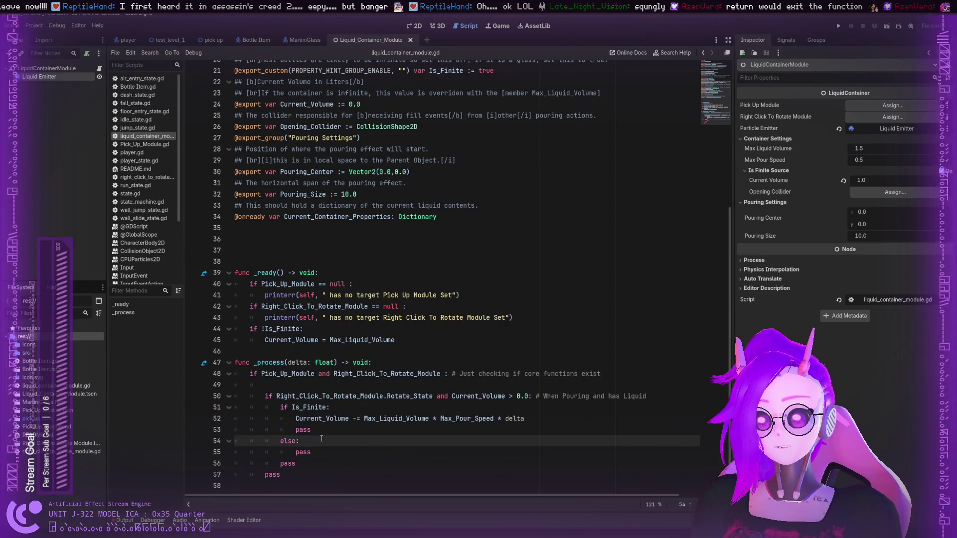
{"action": "double_click", "coordinate": [302, 452]}
{"action": "key", "text": "Up"}
{"action": "key", "text": "Return"}
{"action": "type", "text": "Particle_Emitter"}
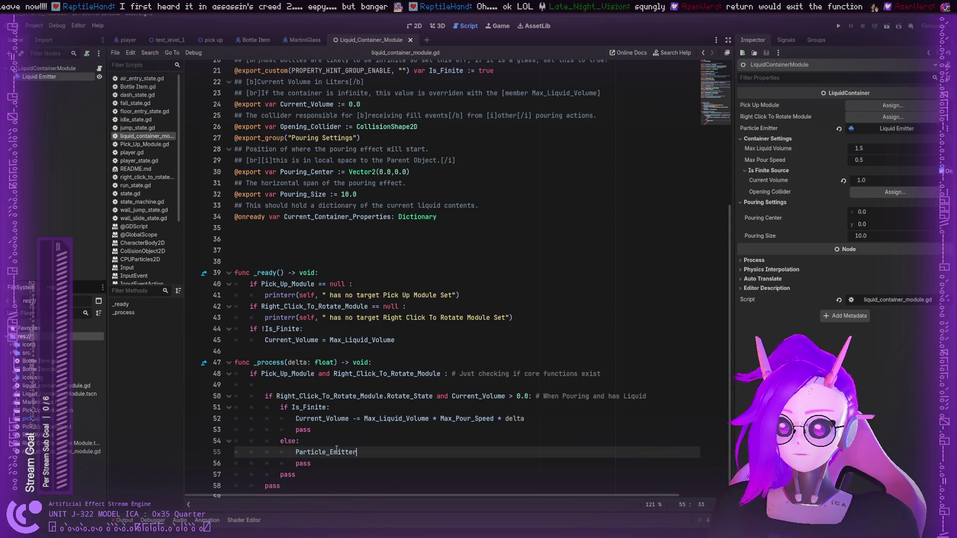
{"action": "type", "text": ".emii"}
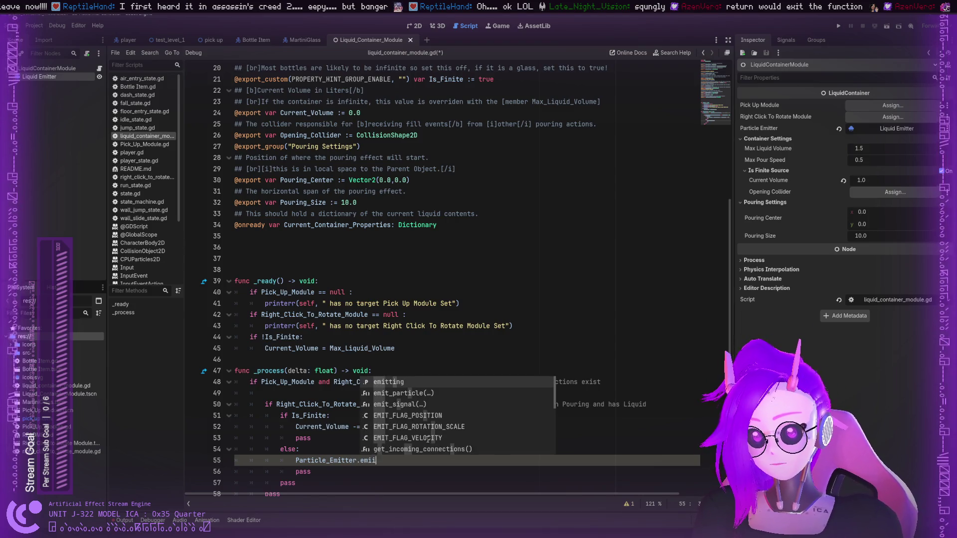
{"action": "type", "text": "t"}
{"action": "key", "text": "Return"}
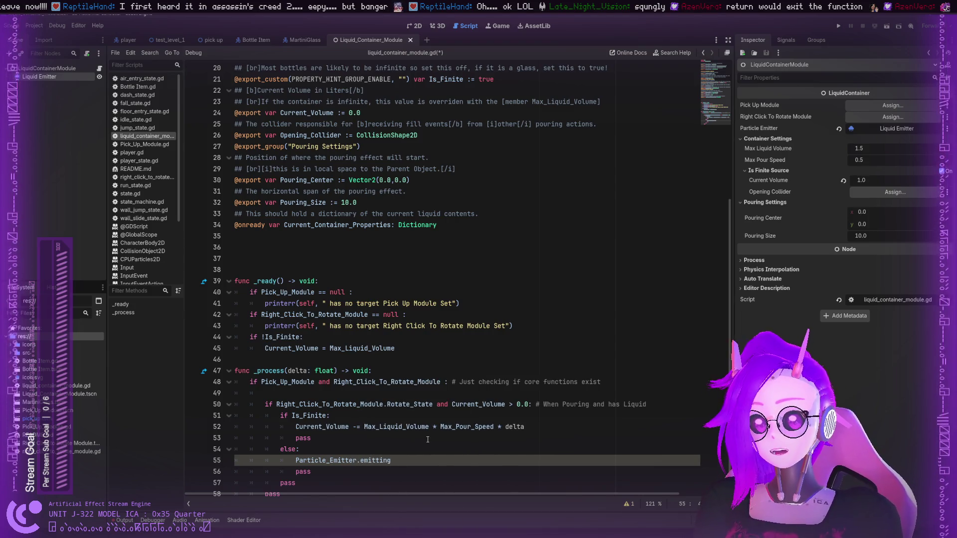
{"action": "scroll", "coordinate": [428, 439], "scroll_direction": "up", "scroll_amount": 5}
{"action": "scroll", "coordinate": [366, 204], "scroll_direction": "down", "scroll_amount": 6}
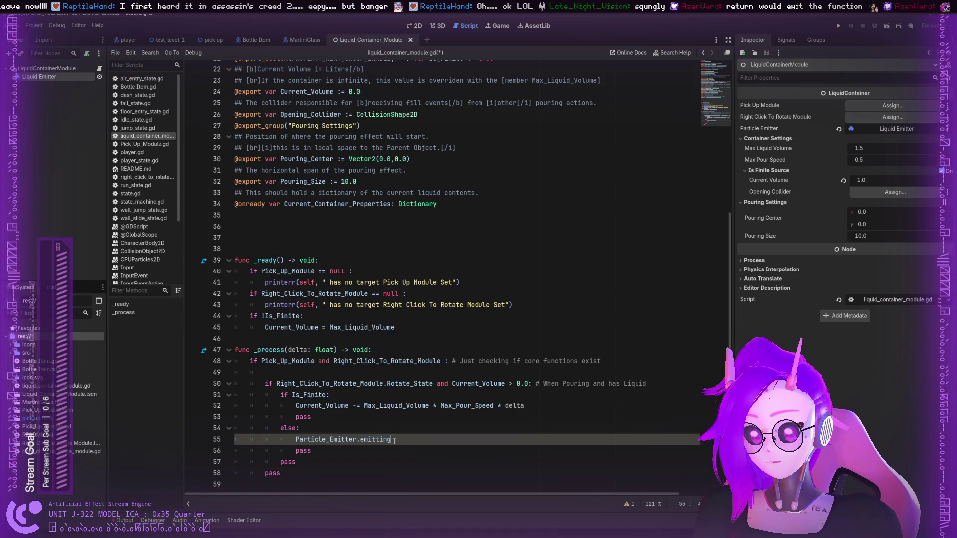
Complete the line as Particle_Emitter.emitting = true, then delete it from the else block
{"action": "key", "text": "BackSpace"}
{"action": "key", "text": "BackSpace"}
{"action": "key", "text": "BackSpace"}
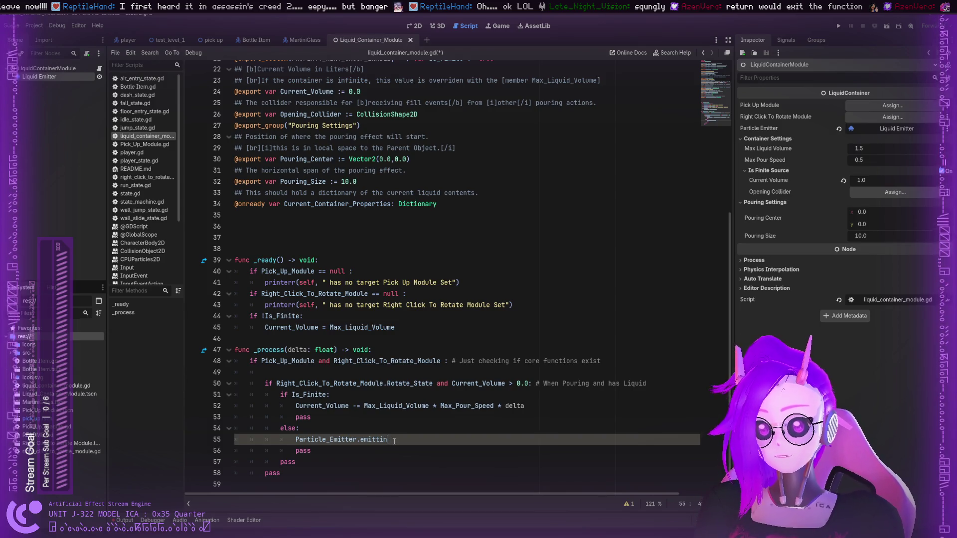
{"action": "type", "text": "emitt"}
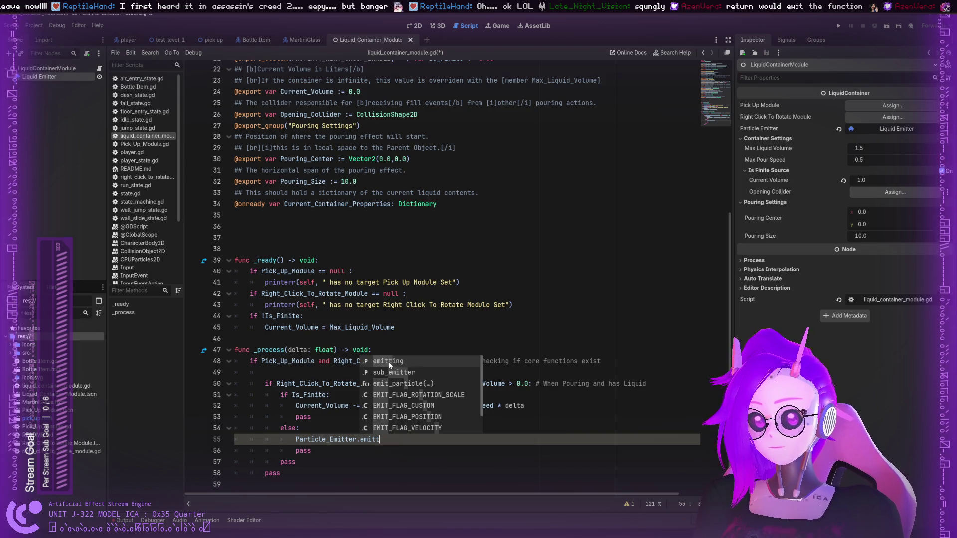
{"action": "left_click", "coordinate": [389, 365]}
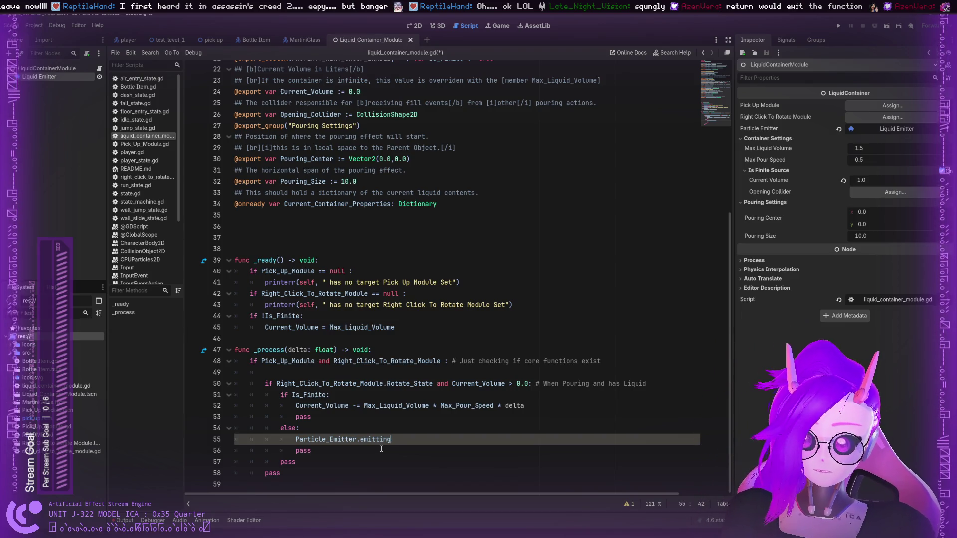
{"action": "type", "text": "= true"}
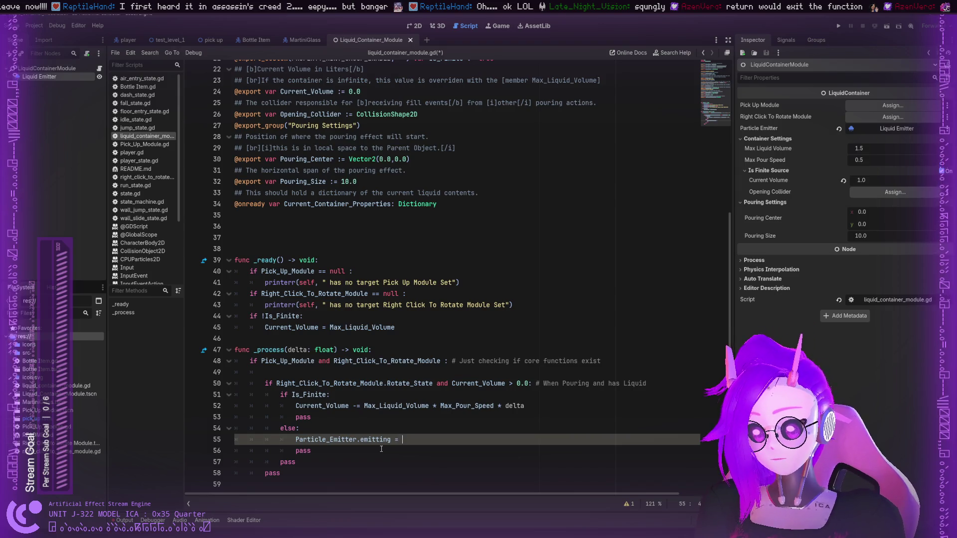
{"action": "scroll", "coordinate": [414, 446], "scroll_direction": "up", "scroll_amount": 1}
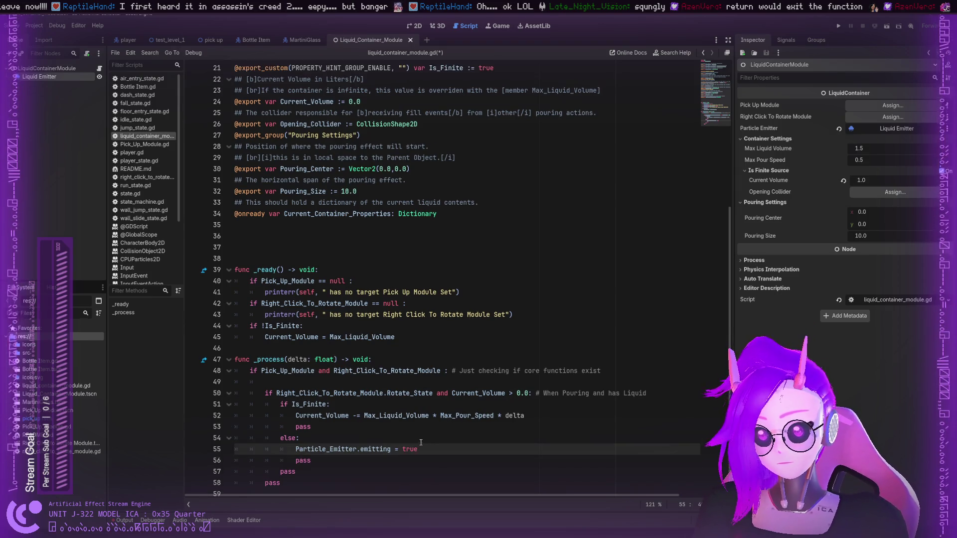
{"action": "left_click_drag", "start_coordinate": [424, 454], "coordinate": [297, 448]}
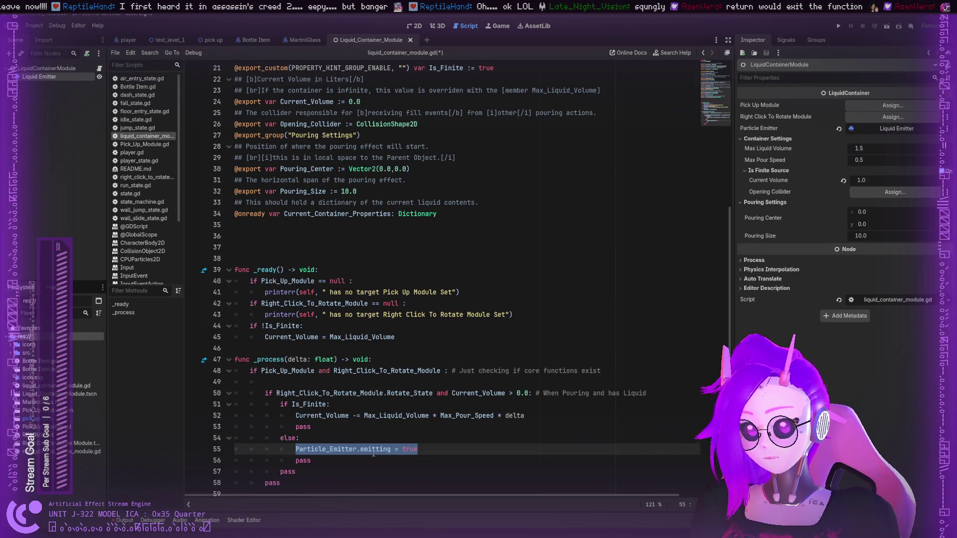
{"action": "key", "text": "BackSpace"}
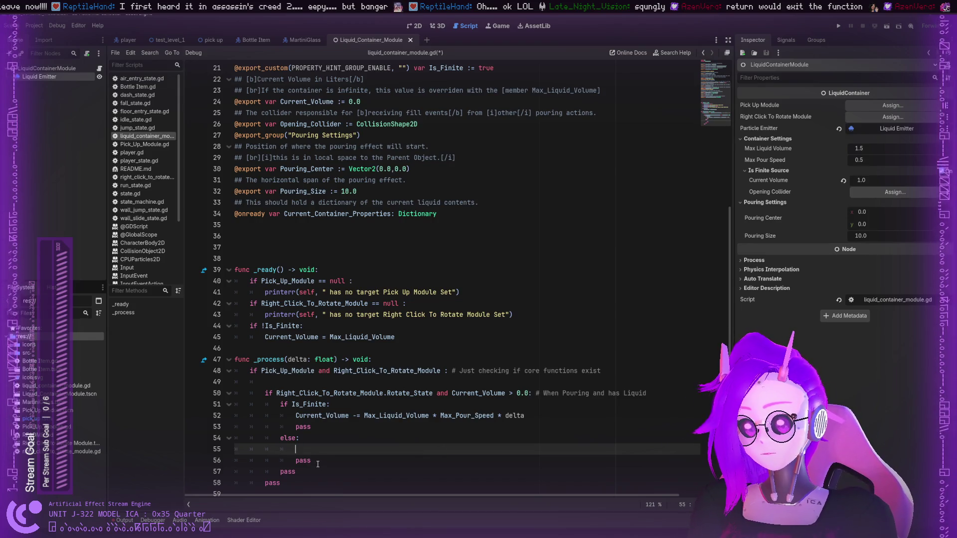
Add Particle_Emitter.emitting = true on a new line after the else block
{"action": "key", "text": "BackSpace"}
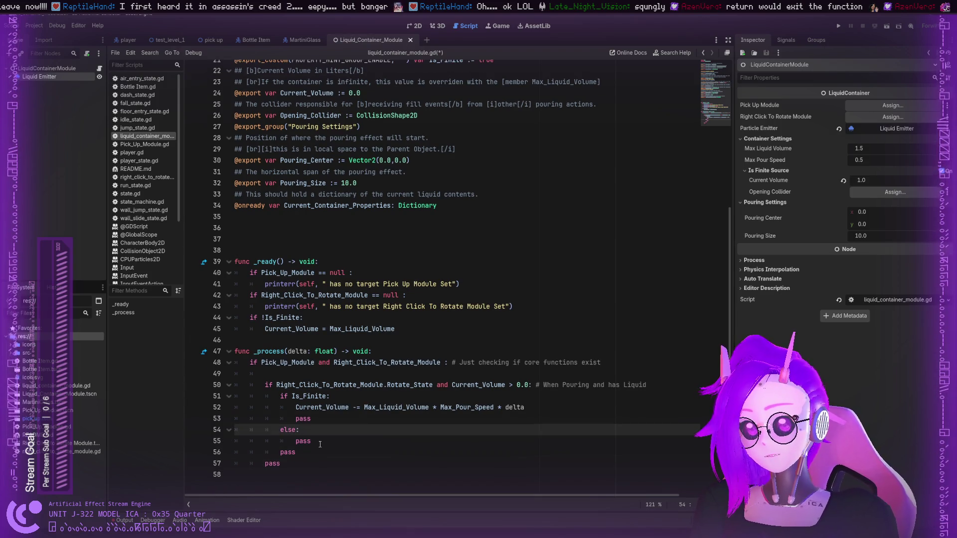
{"action": "left_click", "coordinate": [319, 443]}
{"action": "key", "text": "Down"}
{"action": "key", "text": "Return"}
{"action": "key", "text": "Up"}
{"action": "key", "text": "ctrl+shift+Return"}
{"action": "type", "text": "Particle_Emitter.emitting = true"}
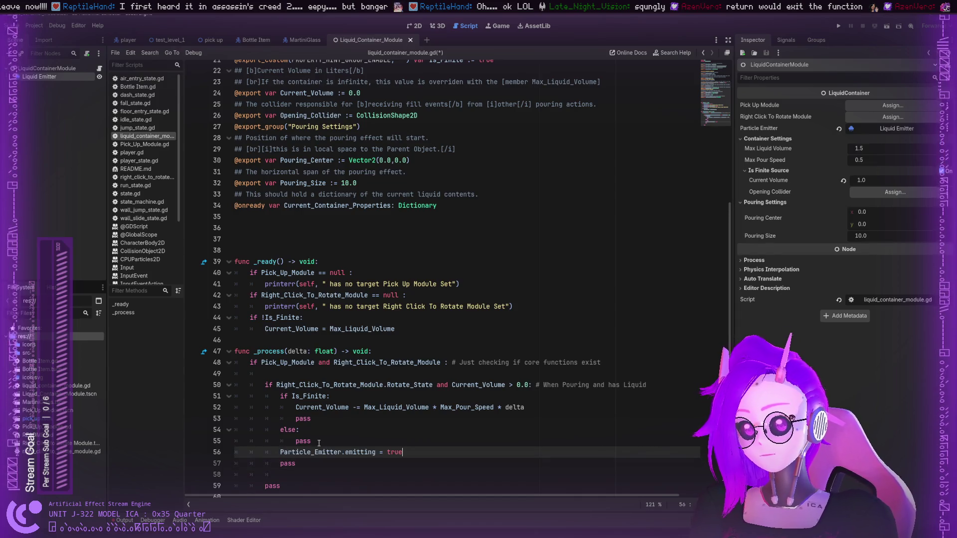
Delete the redundant pass statements, including the one in the Is_Finite branch, and their empty lines
{"action": "left_click", "coordinate": [332, 472]}
{"action": "key", "text": "BackSpace"}
{"action": "key", "text": "BackSpace"}
{"action": "key", "text": "BackSpace"}
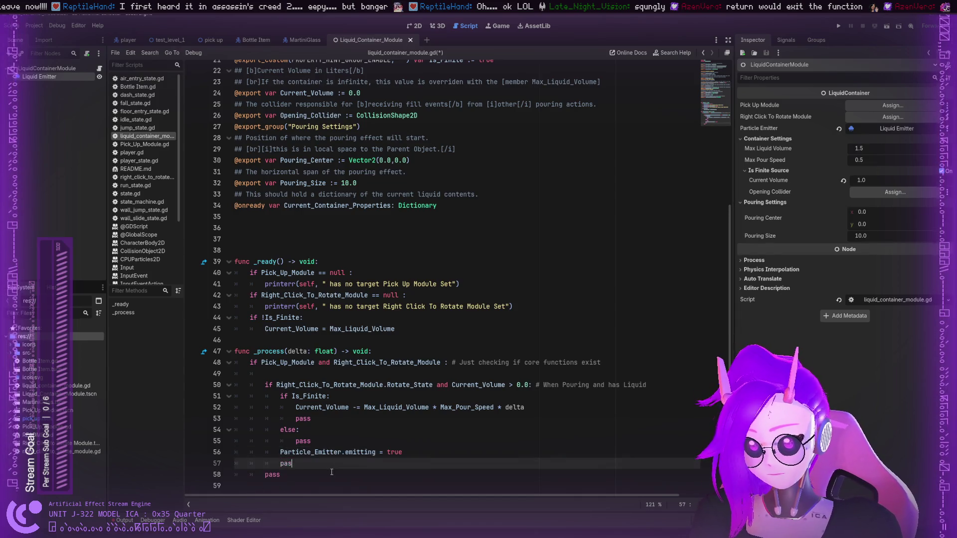
{"action": "key", "text": "BackSpace"}
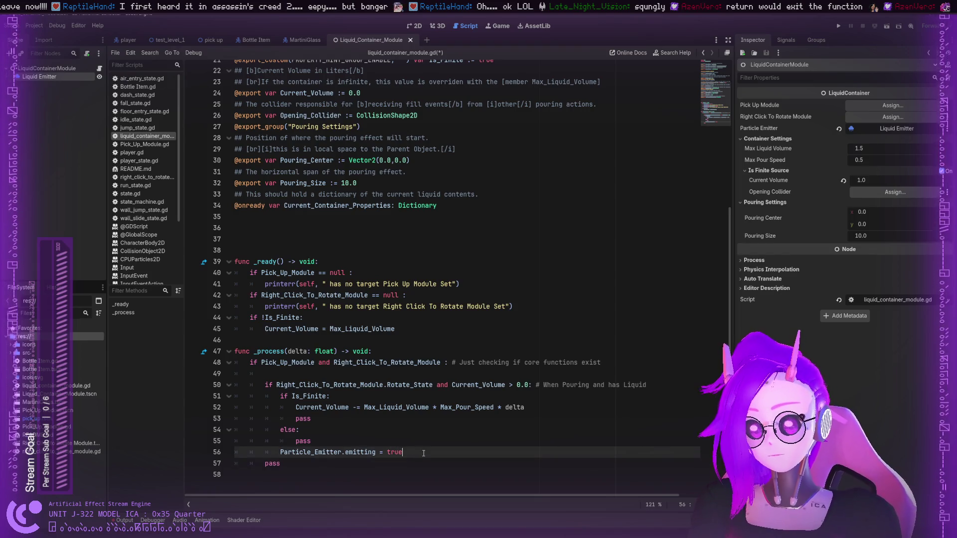
{"action": "left_click", "coordinate": [349, 414]}
{"action": "key", "text": "BackSpace"}
{"action": "key", "text": "BackSpace"}
{"action": "key", "text": "BackSpace"}
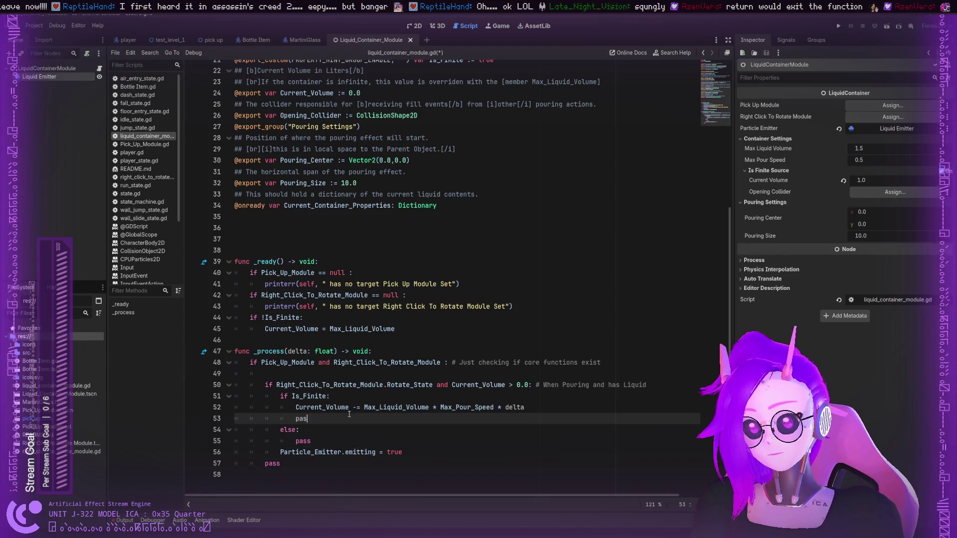
{"action": "key", "text": "BackSpace"}
{"action": "key", "text": "BackSpace"}
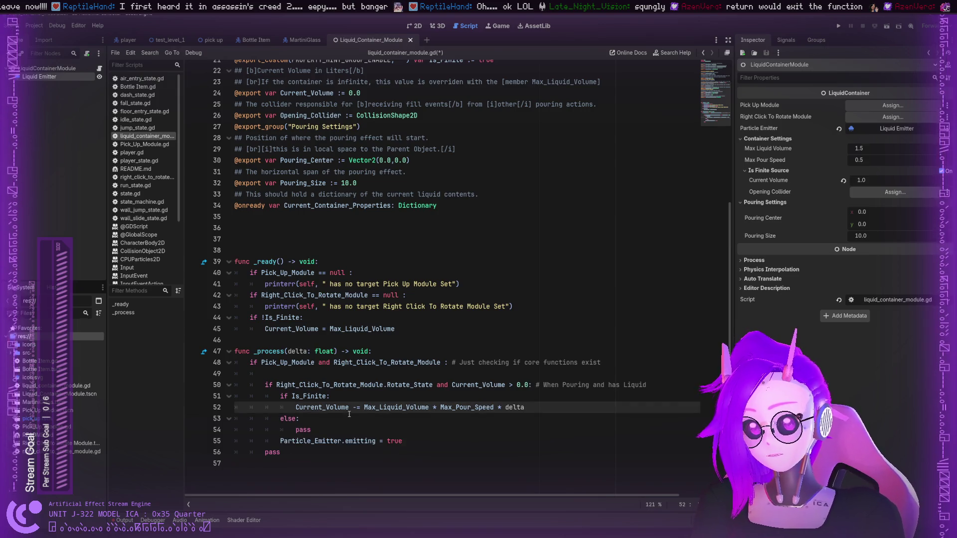
Review the Current_Volume and emitting lines, then start deleting the leftover placeholder pass
{"action": "double_click", "coordinate": [322, 407]}
{"action": "double_click", "coordinate": [395, 408]}
{"action": "mouse_move", "coordinate": [402, 441]}
{"action": "left_mouse_down"}
{"action": "mouse_move", "coordinate": [257, 435]}
{"action": "mouse_move", "coordinate": [280, 441]}
{"action": "left_mouse_up"}
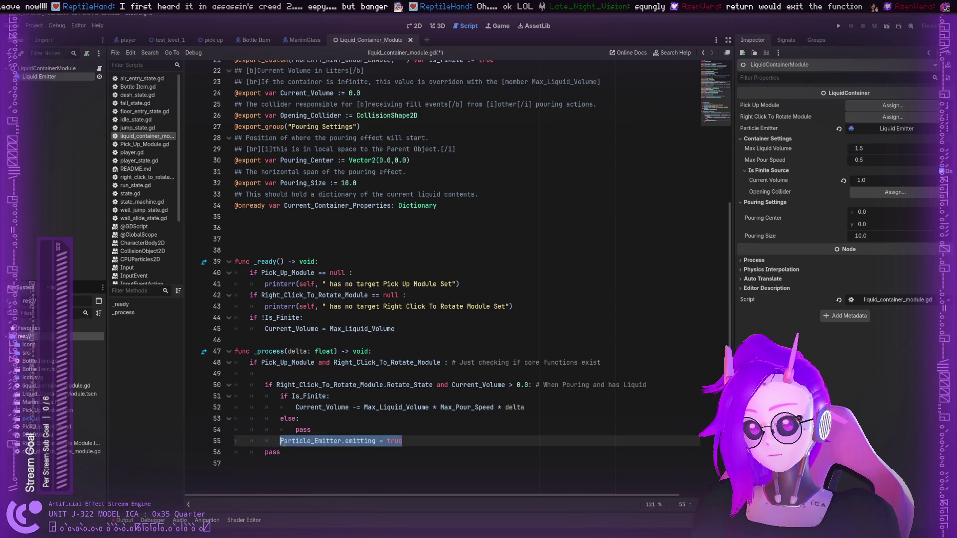
{"action": "left_click", "coordinate": [458, 447]}
{"action": "left_click_drag", "start_coordinate": [404, 442], "coordinate": [280, 443]}
{"action": "left_click", "coordinate": [303, 456]}
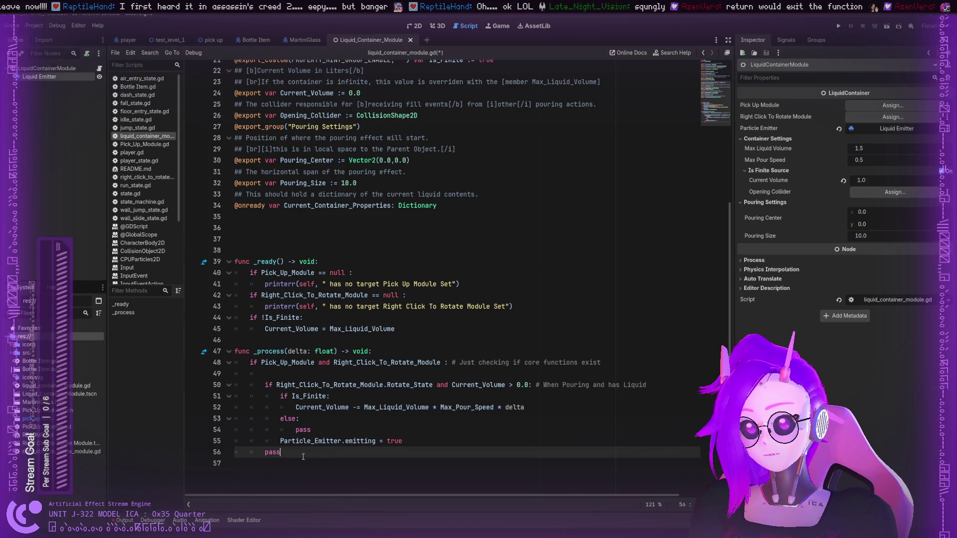
{"action": "key", "text": "BackSpace"}
{"action": "key", "text": "BackSpace"}
{"action": "key", "text": "BackSpace"}
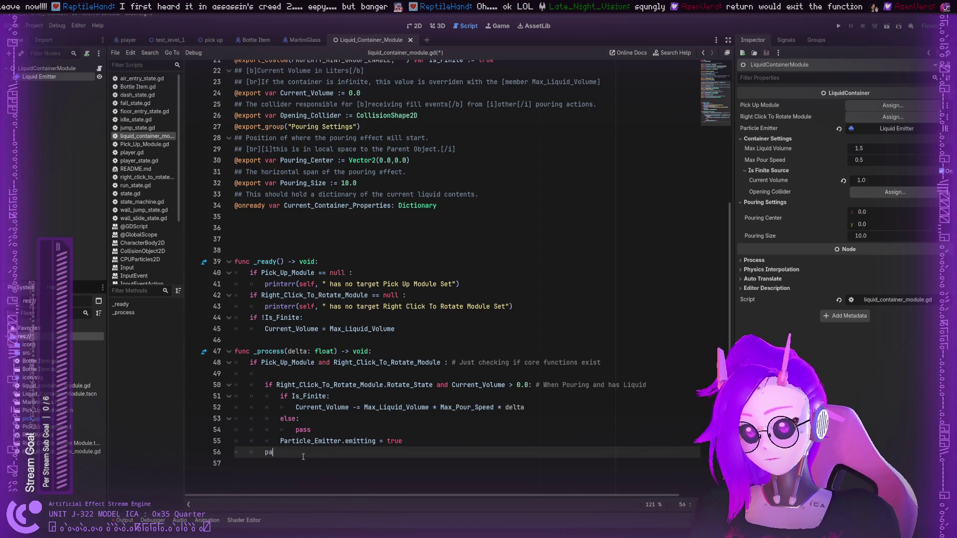
Add an else branch setting Particle_Emitter.emitting = false, then begin an 'if' line below it
{"action": "type", "text": "else:"}
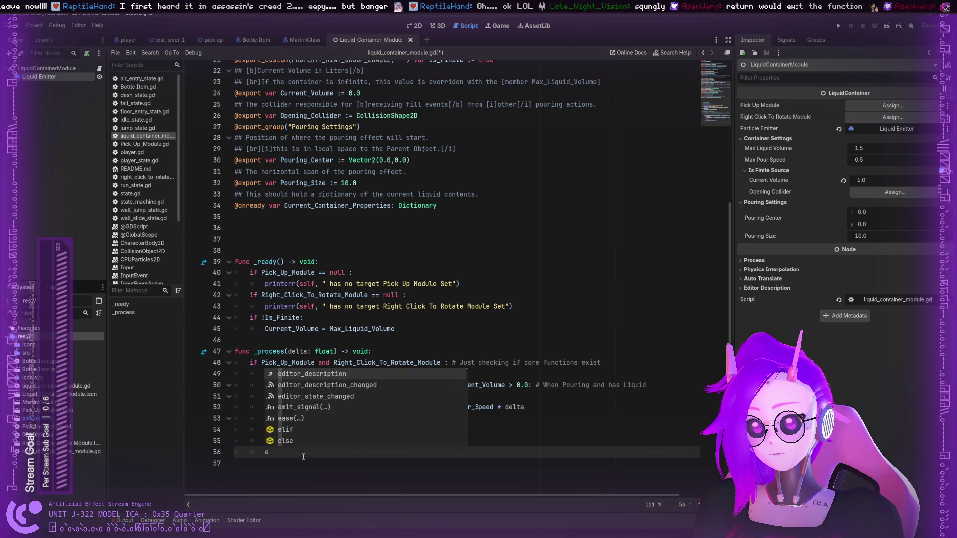
{"action": "key", "text": "Return"}
{"action": "type", "text": "Particle_Emitter.emitting = false"}
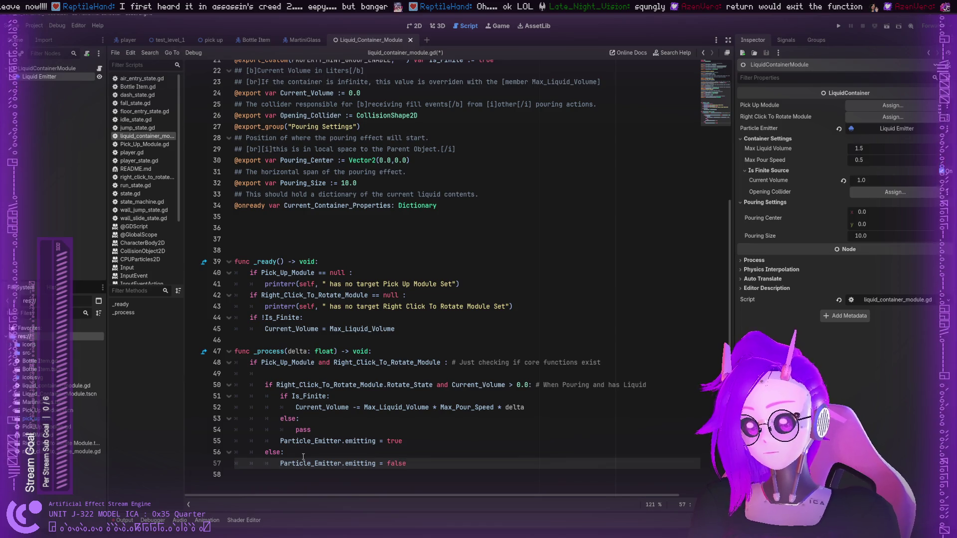
{"action": "left_click", "coordinate": [302, 454]}
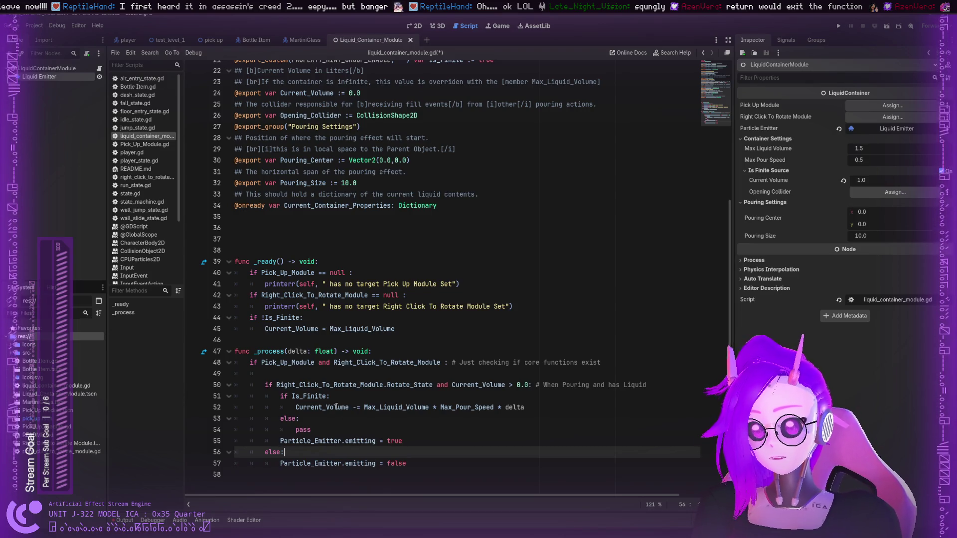
{"action": "left_click", "coordinate": [408, 463]}
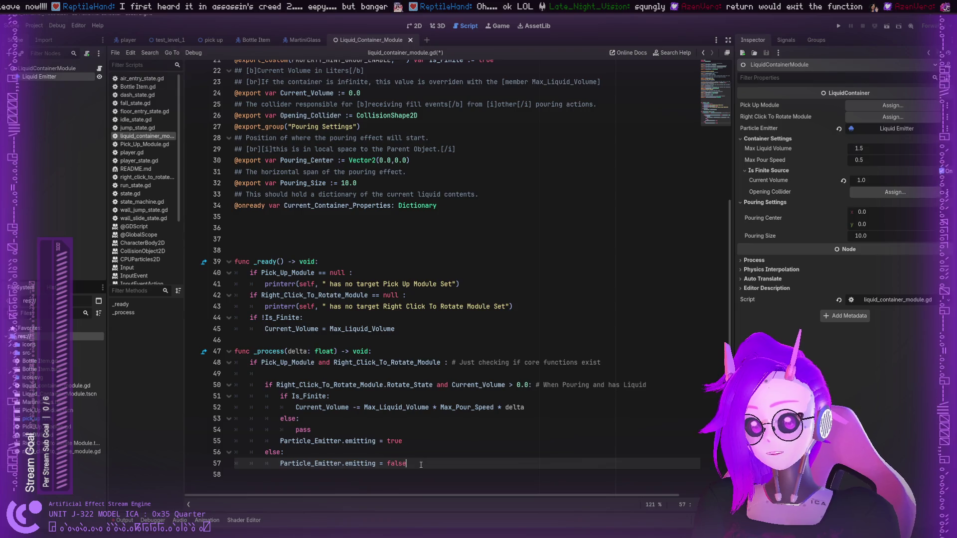
{"action": "key", "text": "Return"}
{"action": "type", "text": "if"}
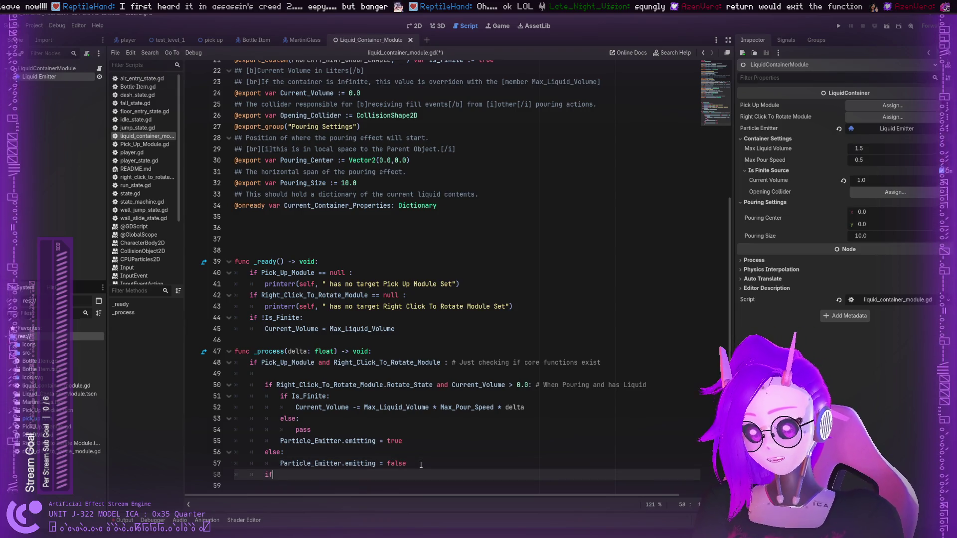
{"action": "type", "text": ": Current"}
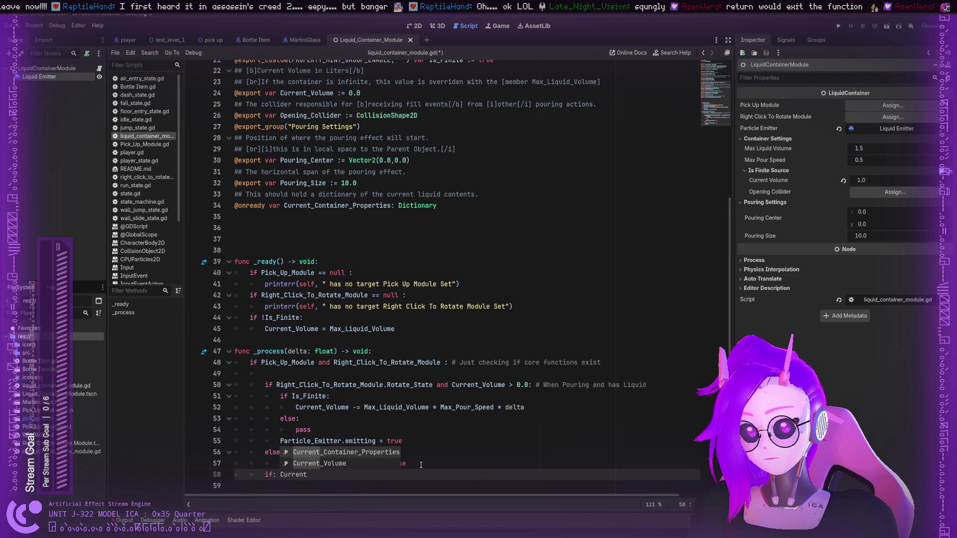
Write the condition 'if Current_Volume < 0.0:' using autocomplete for the variable name
{"action": "key", "text": "Return"}
{"action": "key", "text": "BackSpace"}
{"action": "key", "text": "BackSpace"}
{"action": "key", "text": "BackSpace"}
{"action": "key", "text": "BackSpace"}
{"action": "key", "text": "BackSpace"}
{"action": "key", "text": "BackSpace"}
{"action": "key", "text": "BackSpace"}
{"action": "key", "text": "BackSpace"}
{"action": "type", "text": "Vo"}
{"action": "key", "text": "Return"}
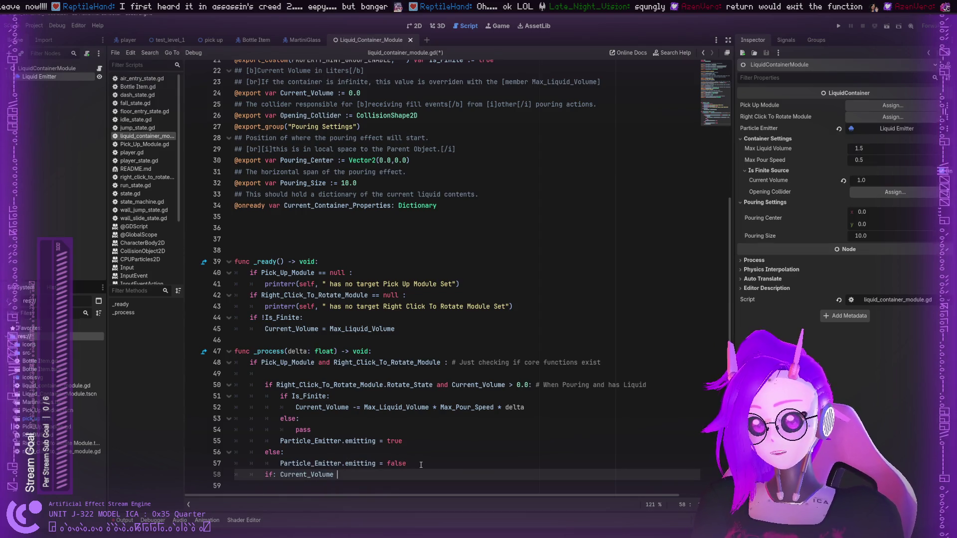
{"action": "type", "text": "< 0.0"}
{"action": "key", "text": "BackSpace"}
{"action": "key", "text": "BackSpace"}
{"action": "key", "text": "BackSpace"}
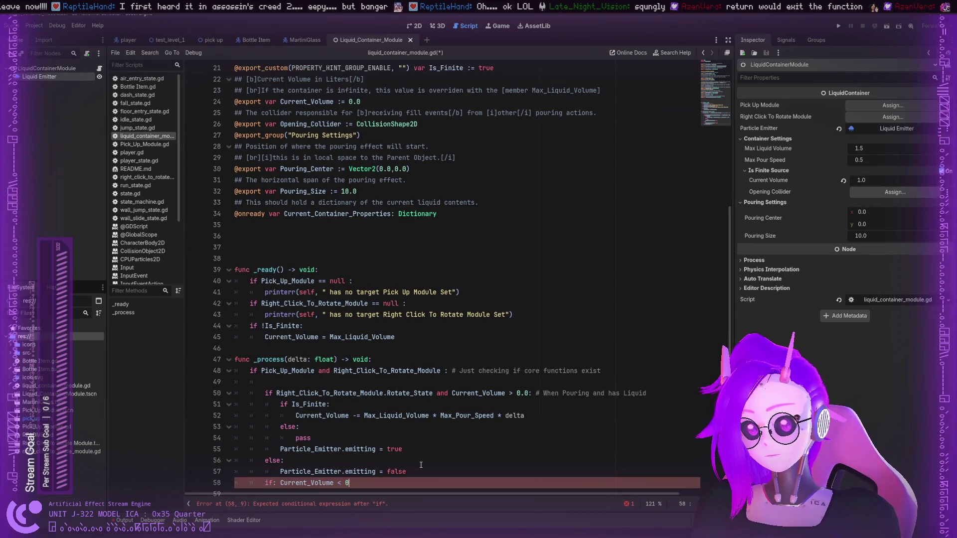
{"action": "type", "text": "< "}
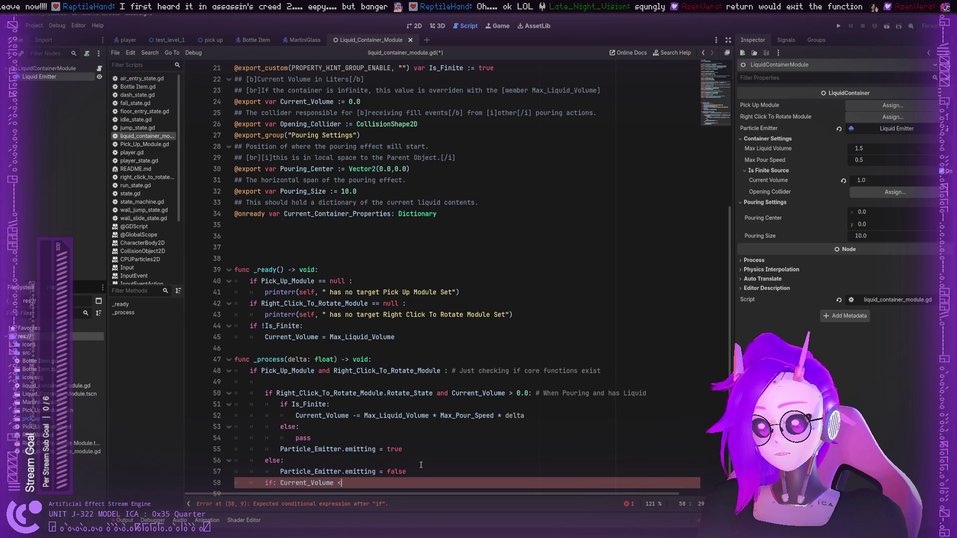
{"action": "type", "text": "0.0"}
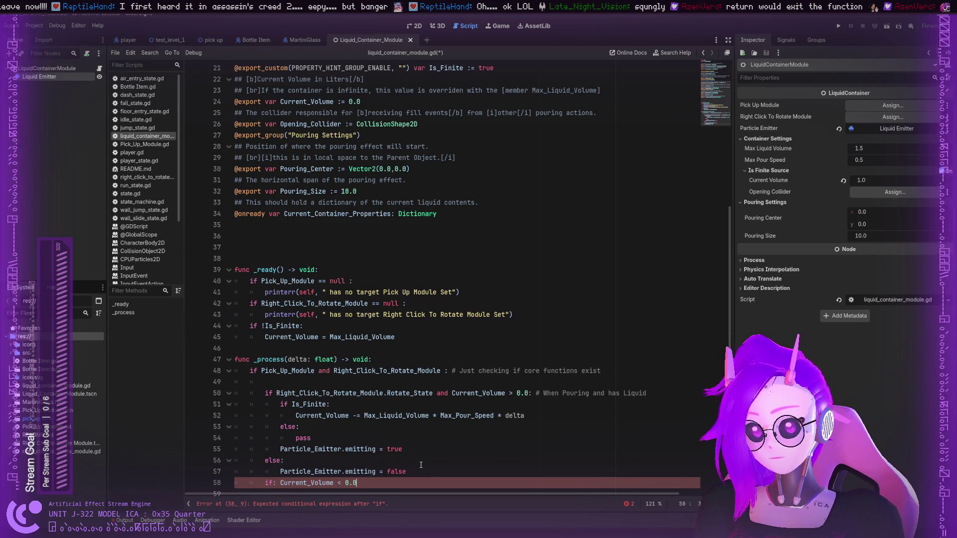
{"action": "scroll", "coordinate": [352, 415], "scroll_direction": "down", "scroll_amount": 1}
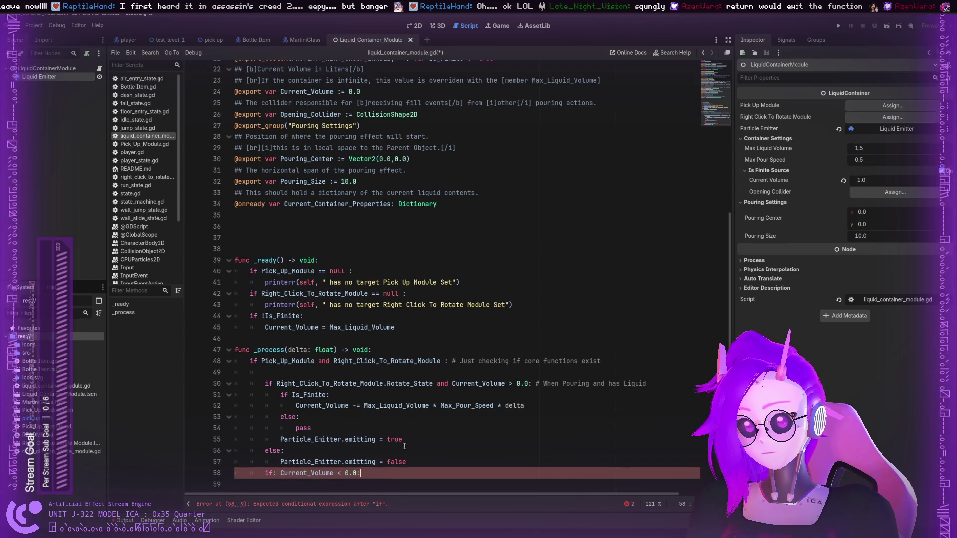
{"action": "key", "text": "BackSpace"}
Add the indented reset line 'Current_Volume = 0.0' inside the if block
{"action": "left_click", "coordinate": [393, 473]}
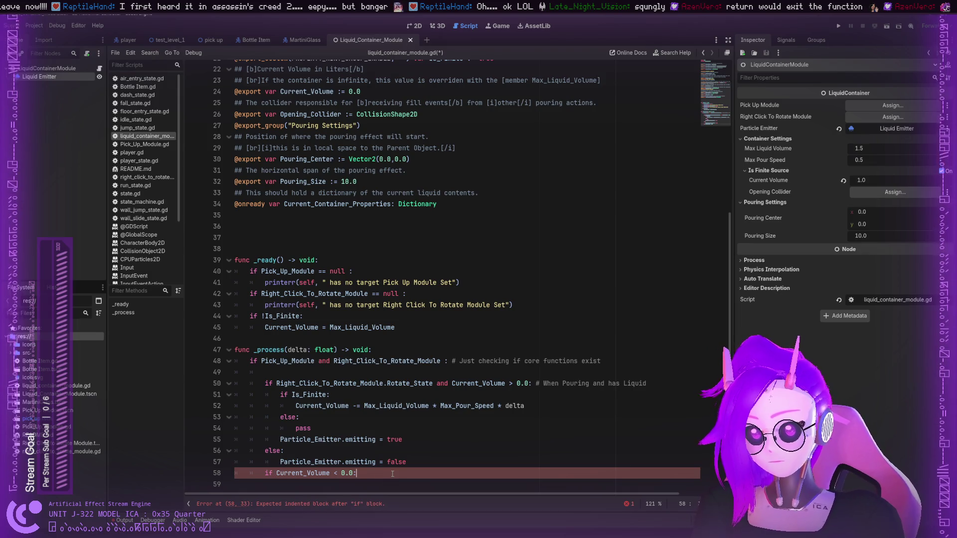
{"action": "key", "text": "Return"}
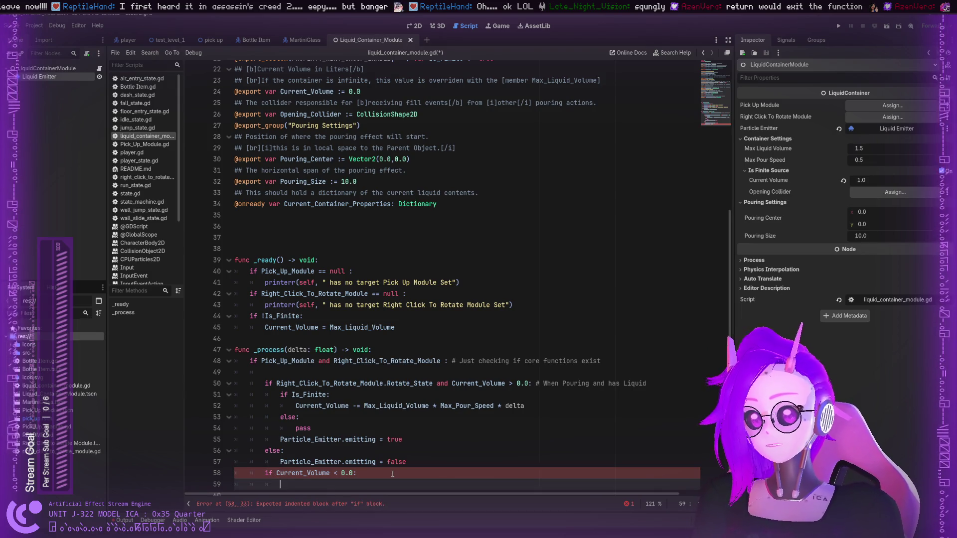
{"action": "scroll", "coordinate": [379, 469], "scroll_direction": "down", "scroll_amount": 1}
{"action": "type", "text": "Current_Com"}
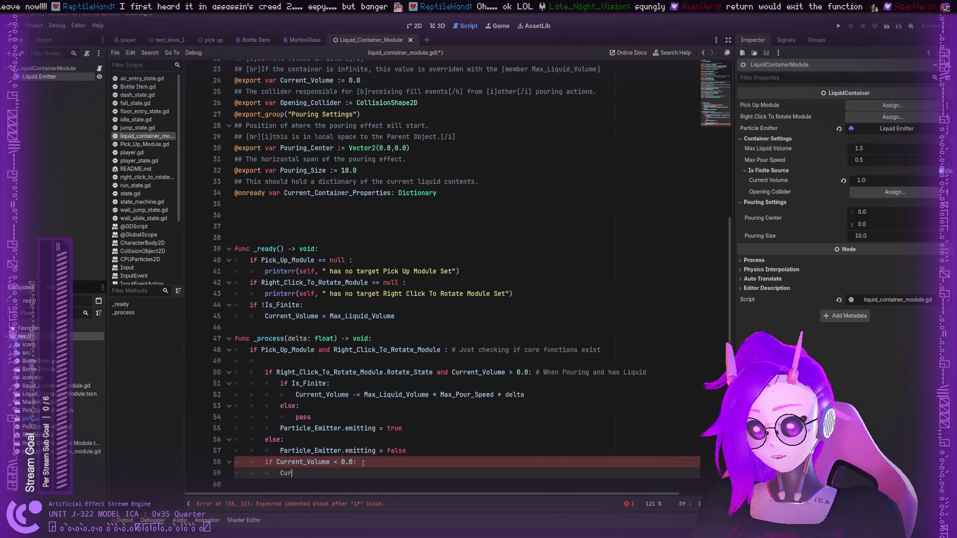
{"action": "key", "text": "BackSpace"}
{"action": "key", "text": "BackSpace"}
{"action": "key", "text": "BackSpace"}
{"action": "type", "text": "Vo"}
{"action": "key", "text": "Return"}
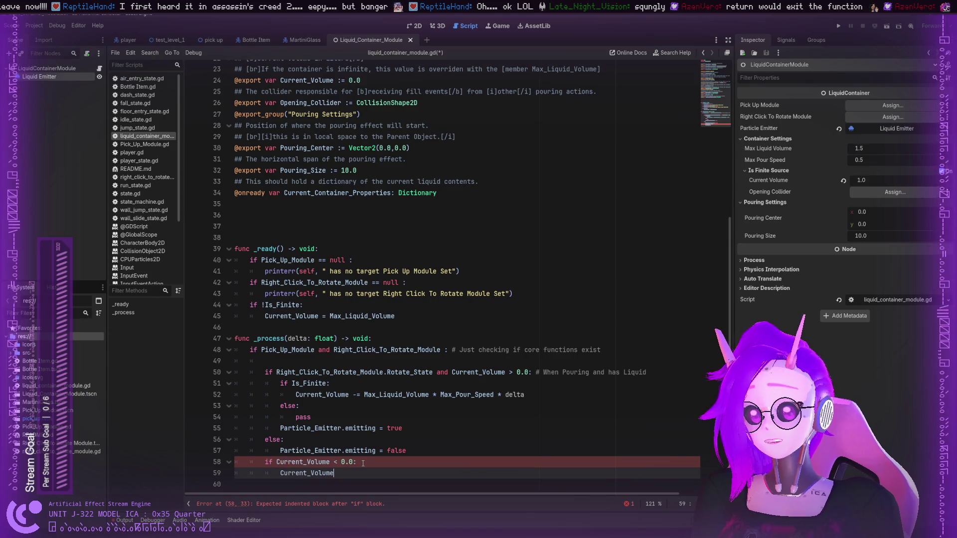
{"action": "type", "text": "0.0"}
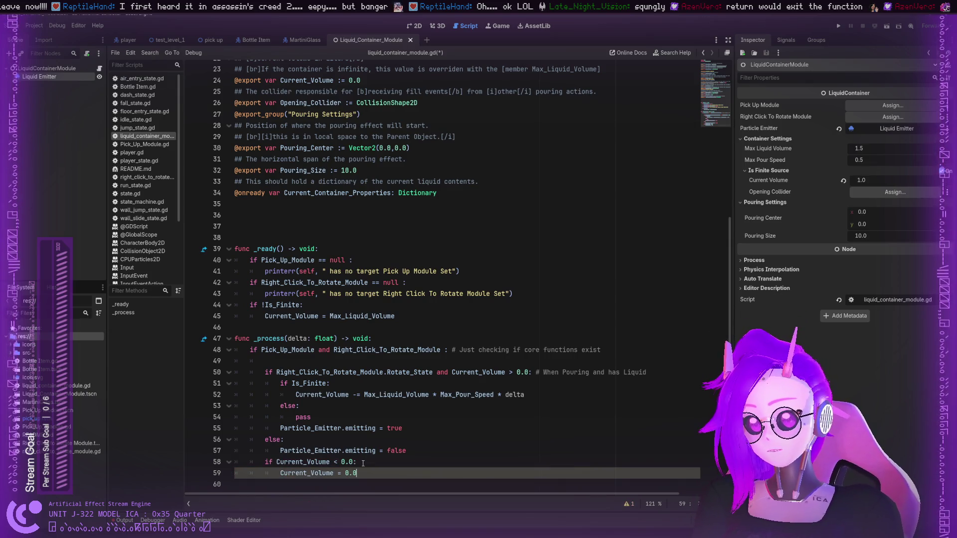
{"action": "scroll", "coordinate": [367, 462], "scroll_direction": "up", "scroll_amount": 1}
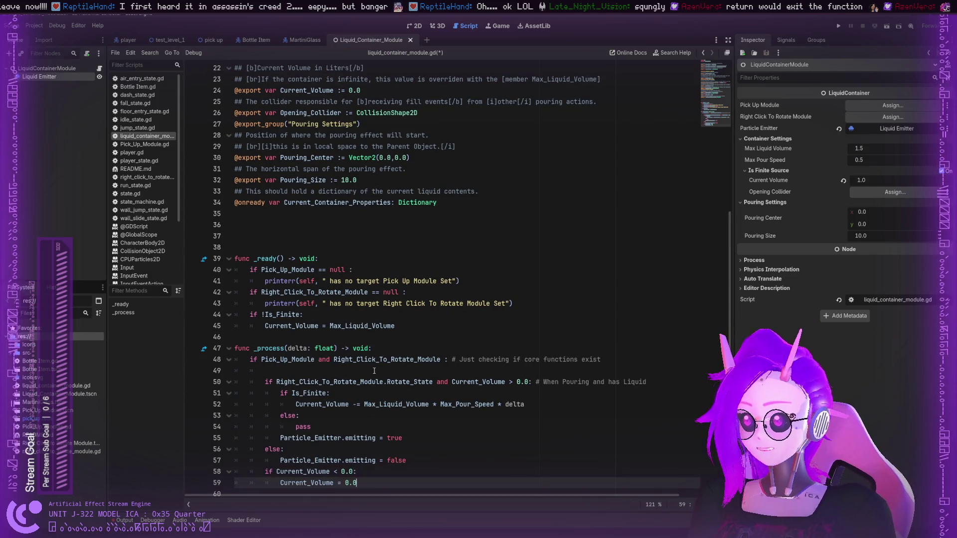
{"action": "scroll", "coordinate": [384, 394], "scroll_direction": "down", "scroll_amount": 1}
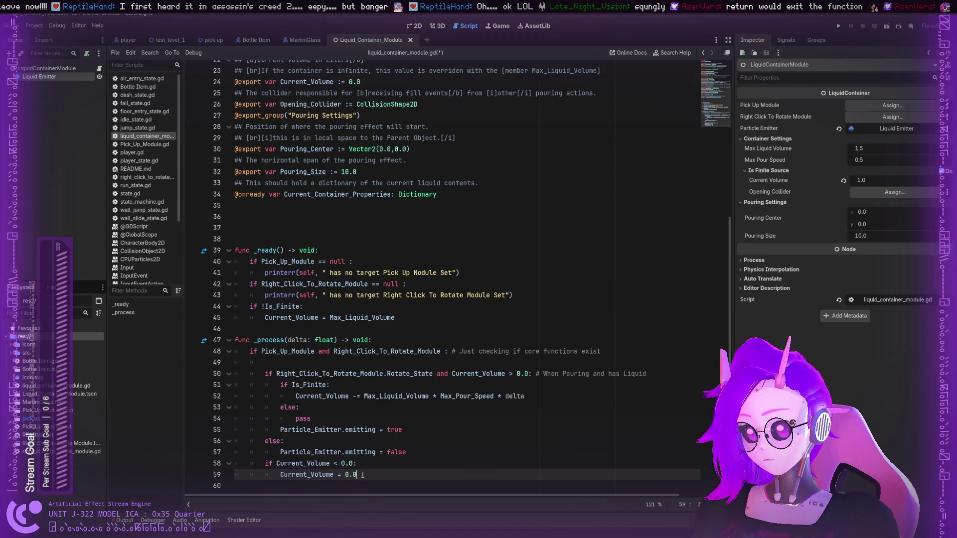
Insert a blank line between the emitting = false line and the clamp check
{"action": "key", "text": "Return"}
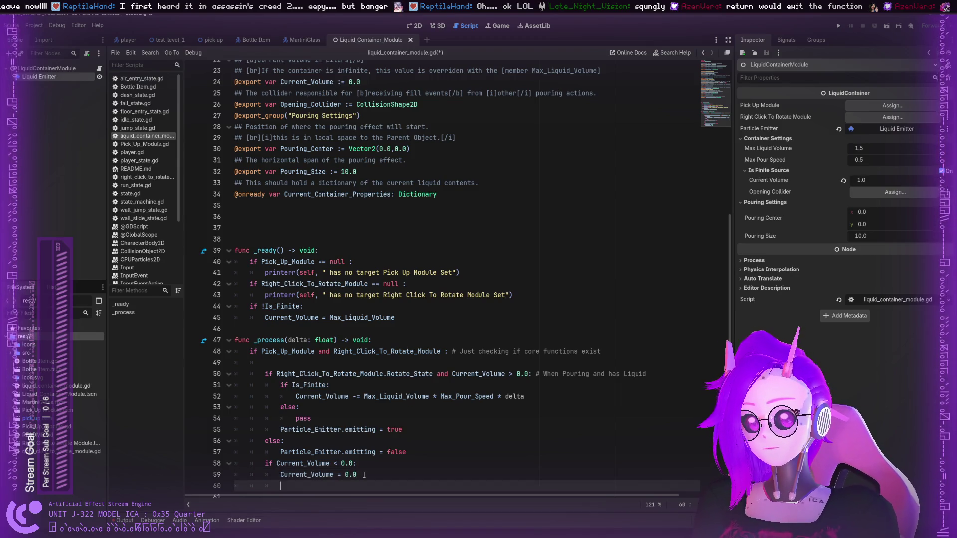
{"action": "scroll", "coordinate": [397, 470], "scroll_direction": "down", "scroll_amount": 1}
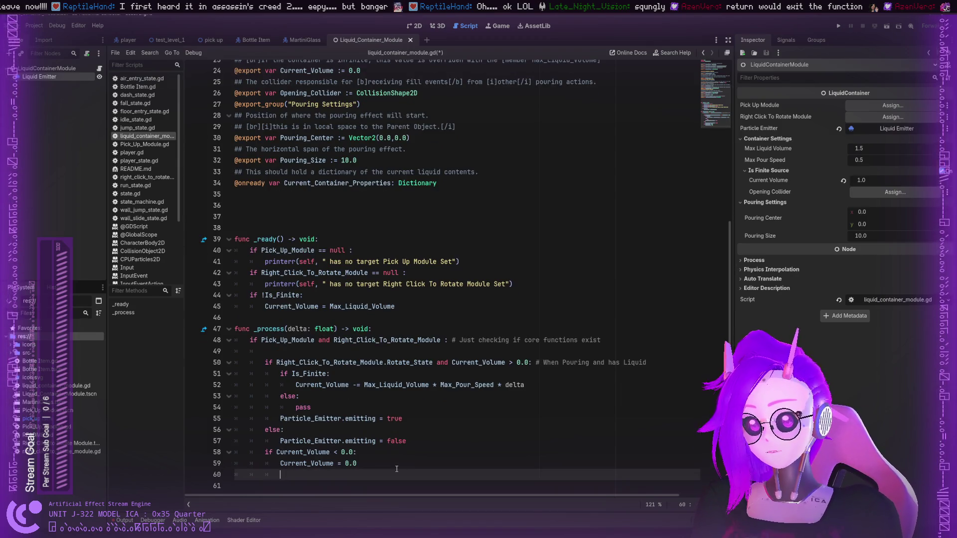
{"action": "left_click", "coordinate": [443, 440]}
{"action": "key", "text": "Return"}
{"action": "scroll", "coordinate": [404, 456], "scroll_direction": "down", "scroll_amount": 1}
Move the caret down to the empty last line of the script
{"action": "key", "text": "Down"}
{"action": "key", "text": "Down"}
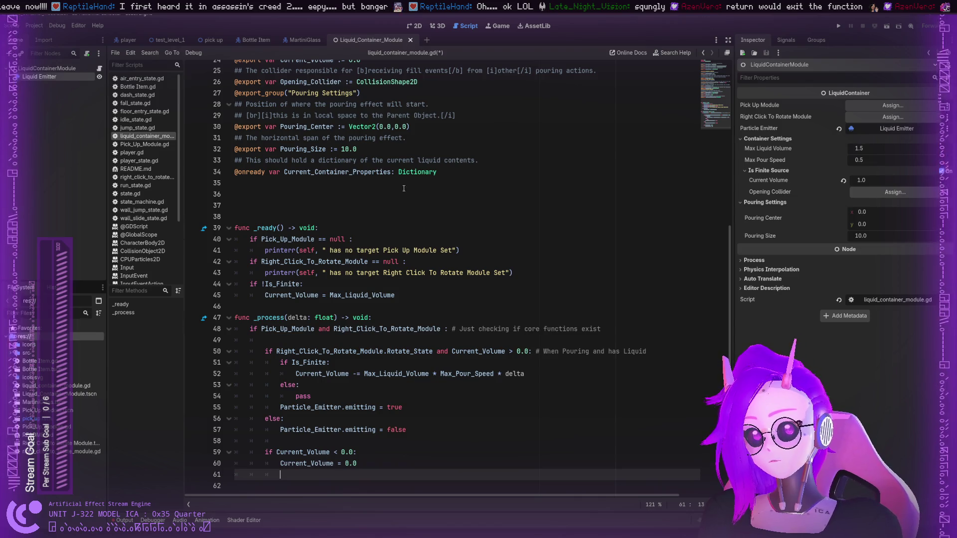
Change Opening_Collider's type on line 26 from CollisionShape2D to LightOccluder2D via autocomplete
{"action": "scroll", "coordinate": [395, 194], "scroll_direction": "up", "scroll_amount": 5}
{"action": "double_click", "coordinate": [393, 252]}
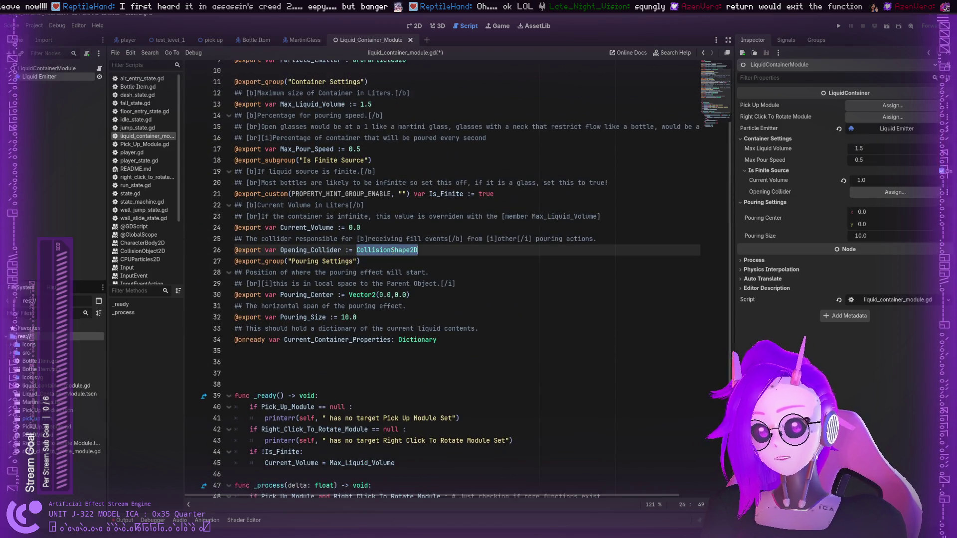
{"action": "type", "text": "Light"}
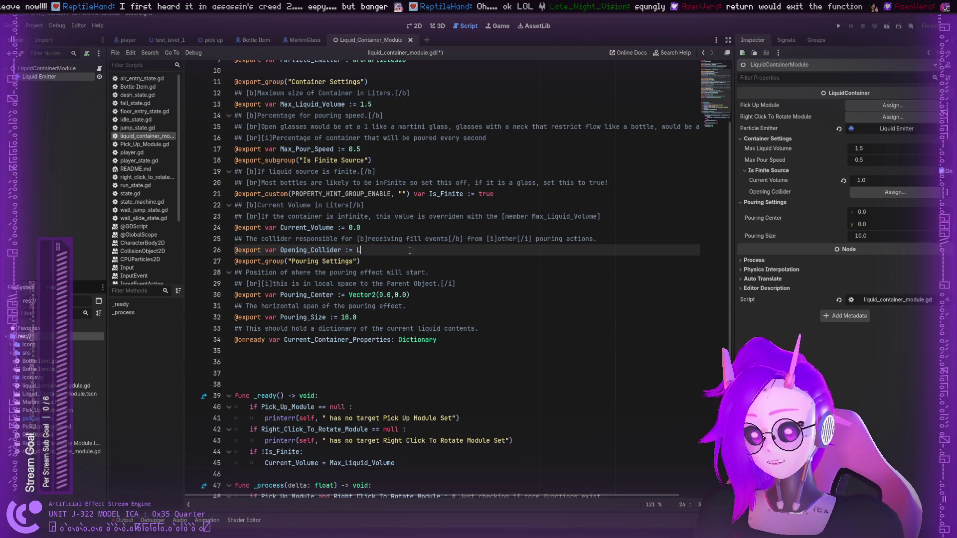
{"action": "type", "text": "O"}
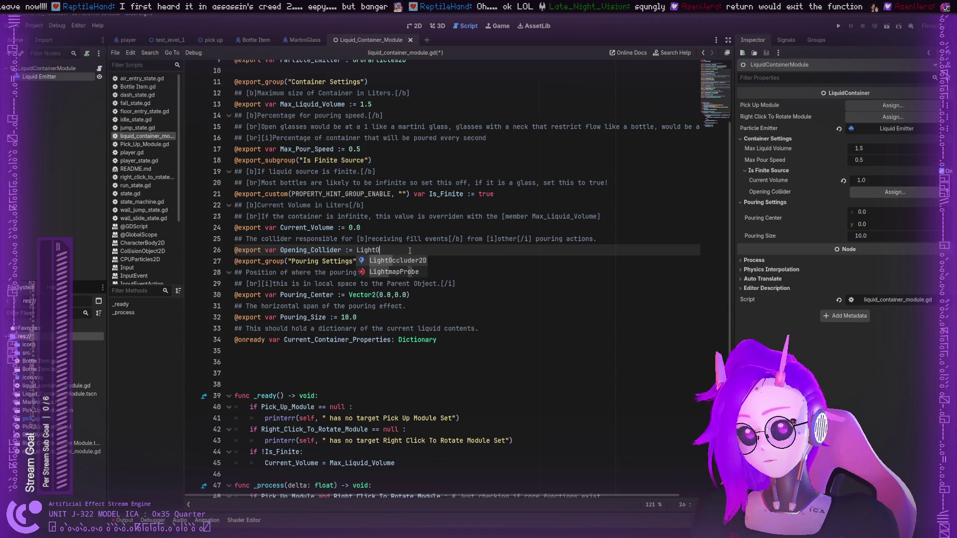
{"action": "key", "text": "Return"}
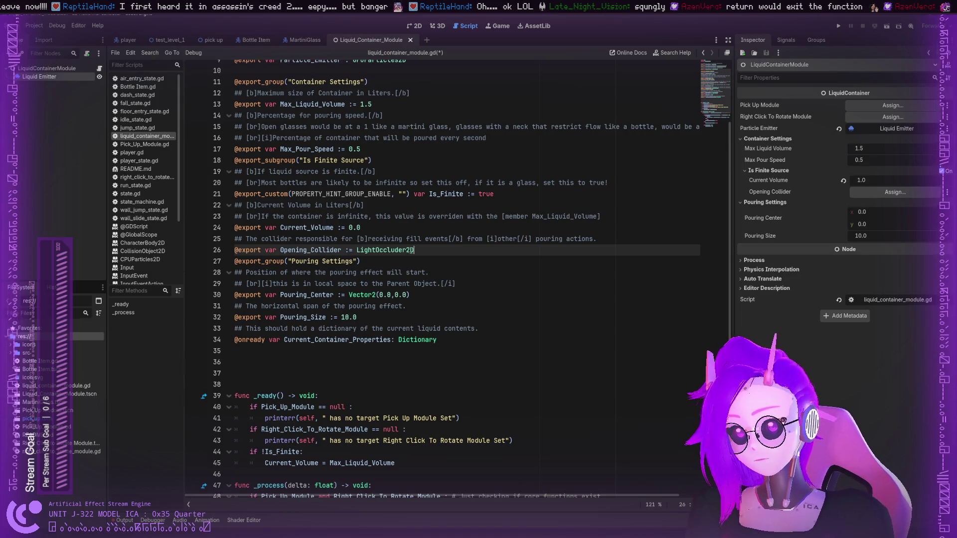
{"action": "scroll", "coordinate": [397, 294], "scroll_direction": "down", "scroll_amount": 1}
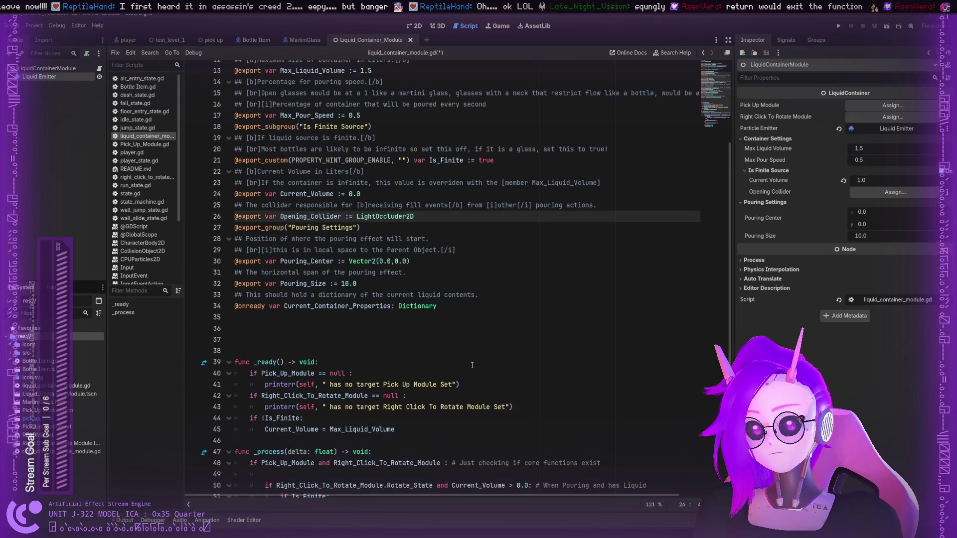
{"action": "left_click", "coordinate": [472, 365]}
{"action": "left_click", "coordinate": [408, 211]}
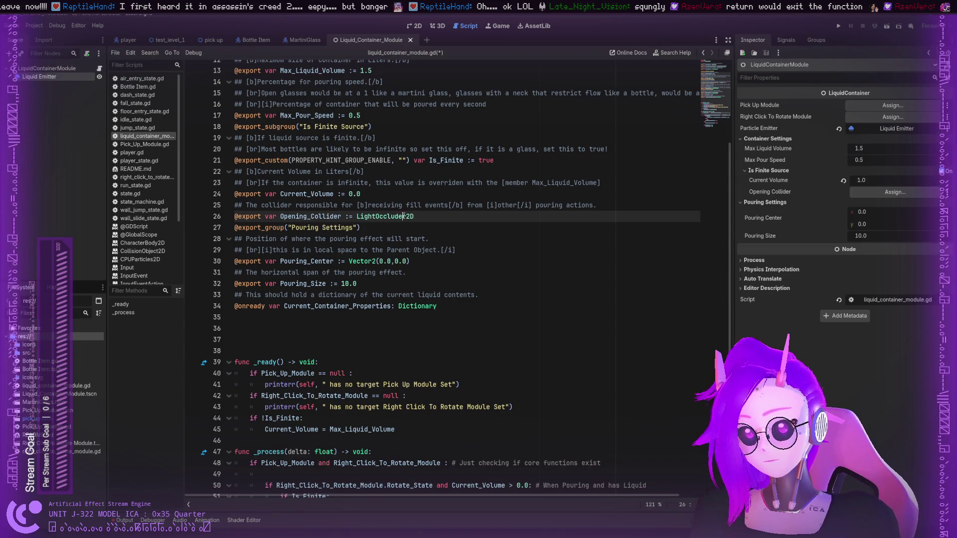
{"action": "scroll", "coordinate": [393, 351], "scroll_direction": "down", "scroll_amount": 4}
{"action": "left_click", "coordinate": [366, 463]}
{"action": "key", "text": "Down"}
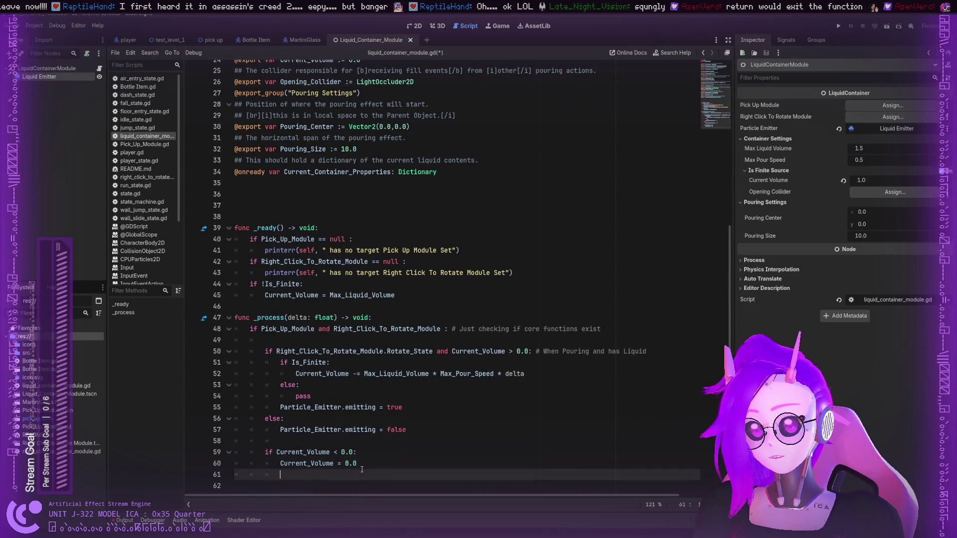
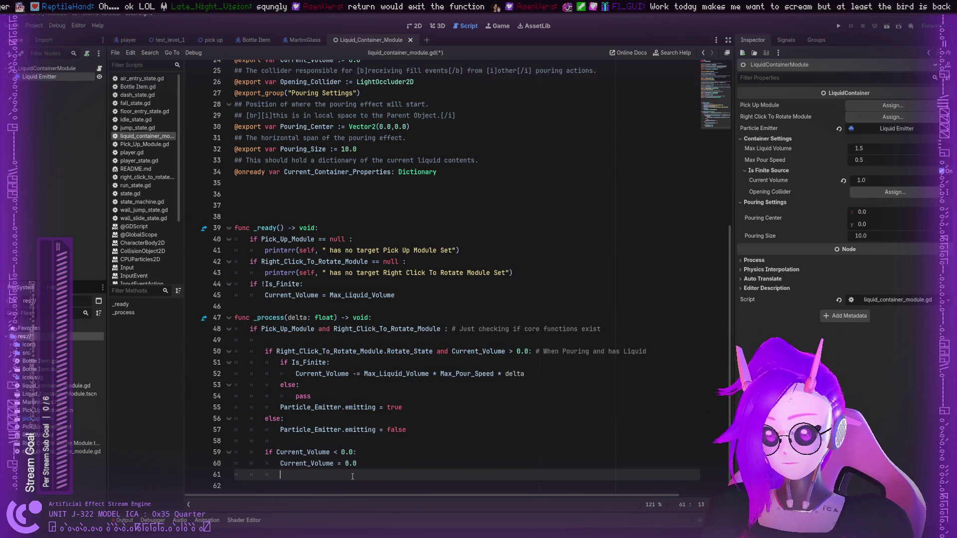
Copy the Current_Container_Properties name from line 34 onto a new line 61 under the volume reset
{"action": "key", "text": "BackSpace"}
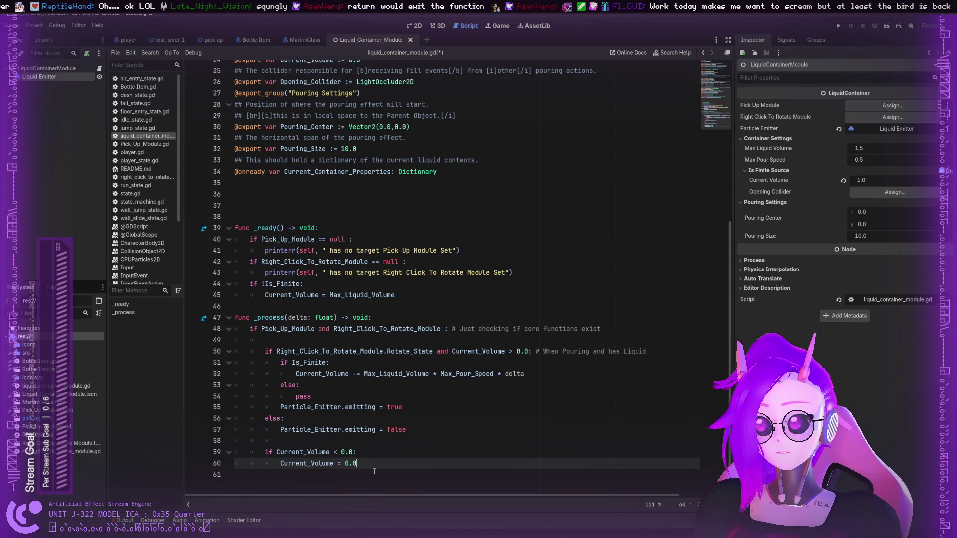
{"action": "key", "text": "Return"}
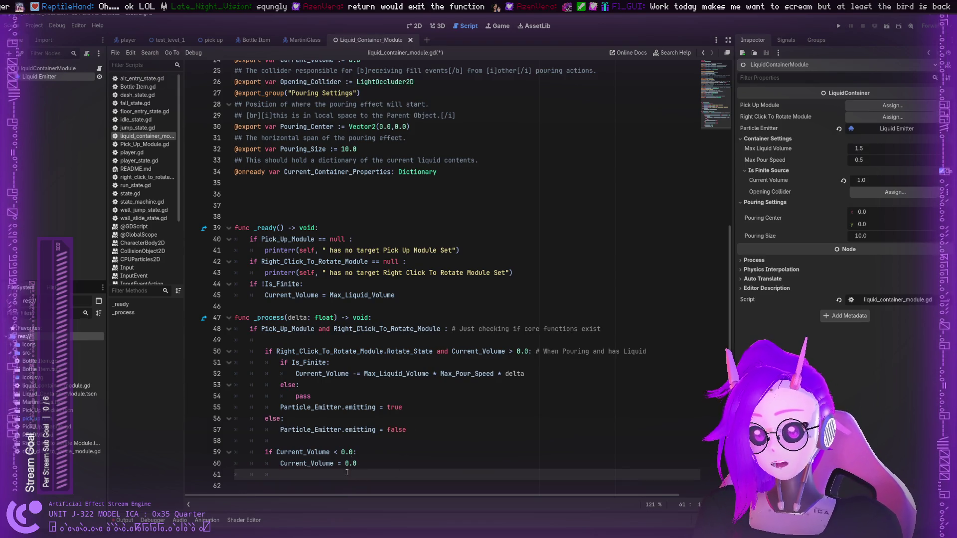
{"action": "left_click", "coordinate": [342, 172]}
{"action": "double_click", "coordinate": [348, 172]}
{"action": "key", "text": "shift+Home"}
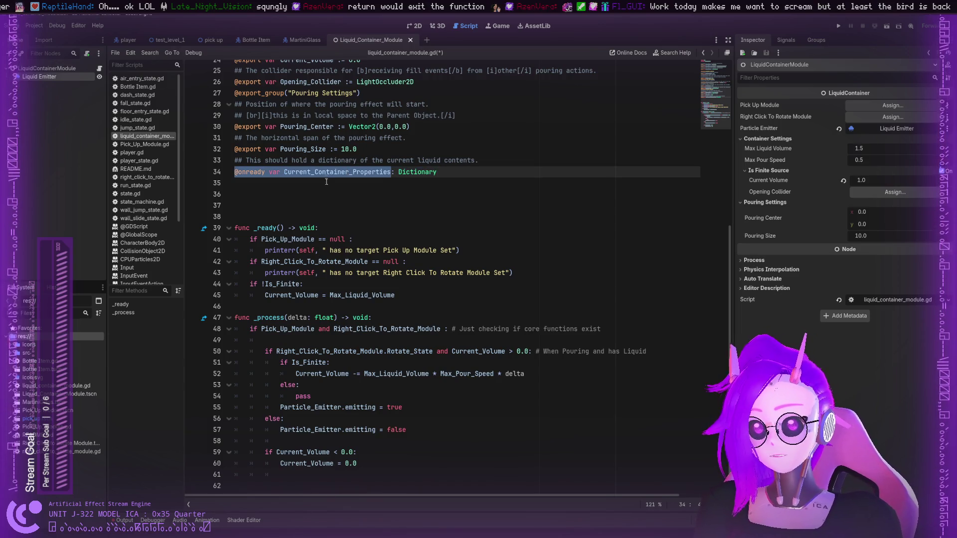
{"action": "double_click", "coordinate": [327, 173]}
{"action": "key", "text": "ctrl+c"}
{"action": "left_click", "coordinate": [399, 473]}
{"action": "key", "text": "ctrl+v"}
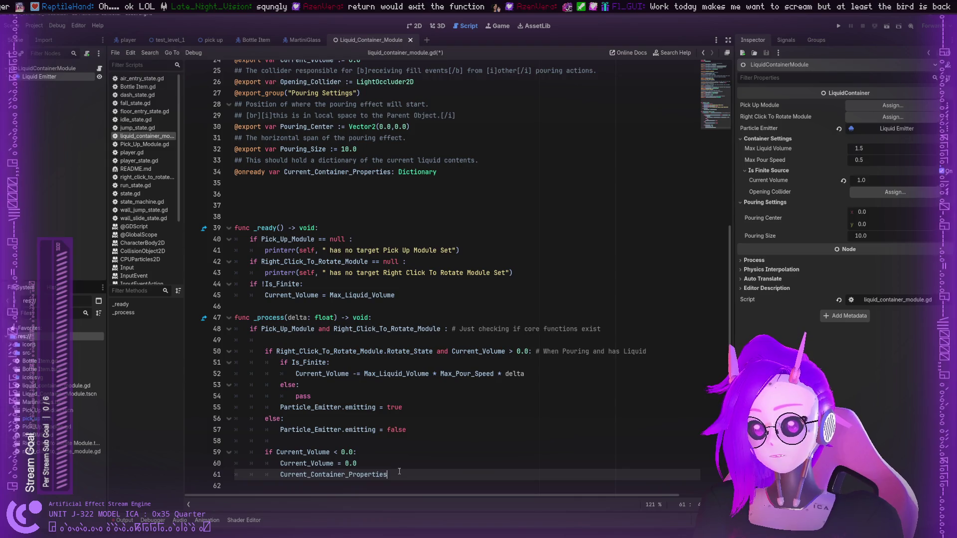
Complete line 61 as 'Current_Container_Properties = {}' and add blank lines after the reset block
{"action": "type", "text": "="}
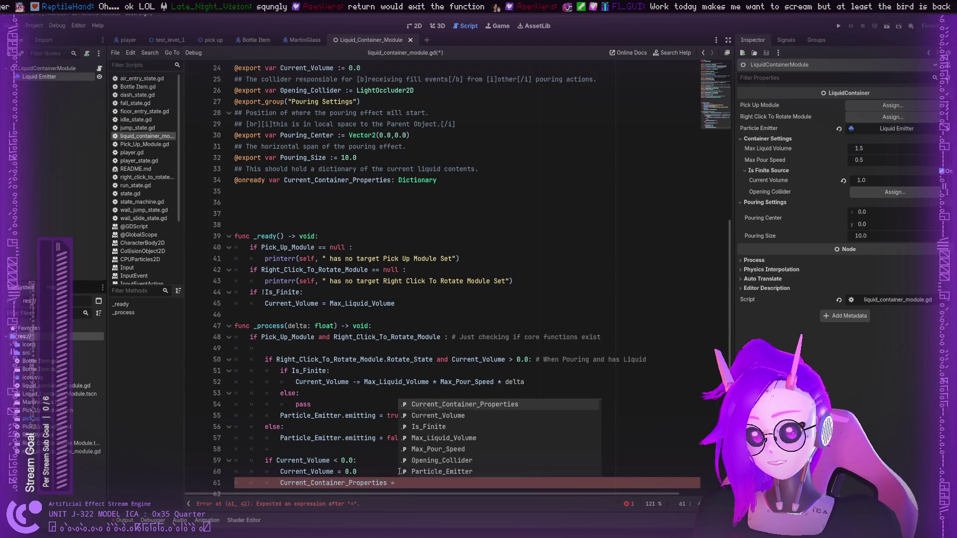
{"action": "key", "text": "Escape"}
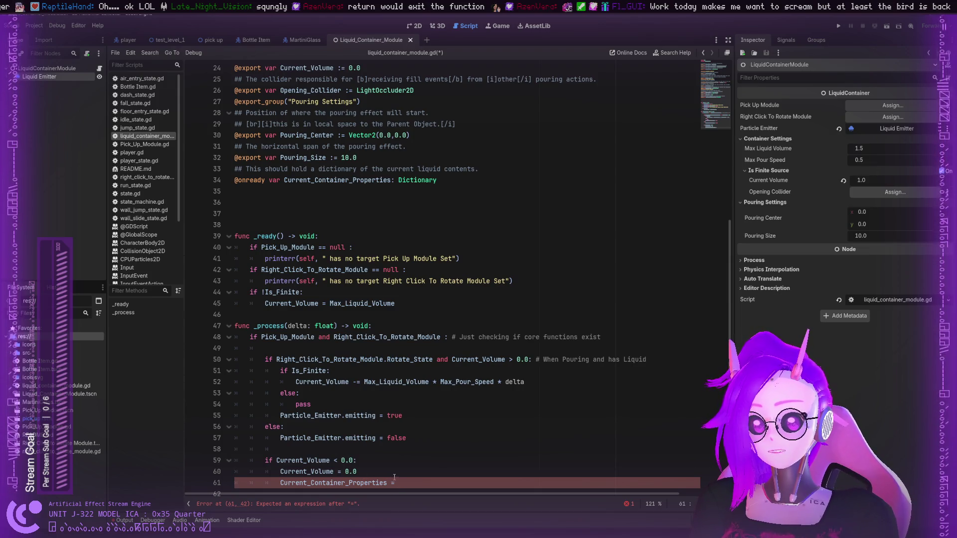
{"action": "type", "text": "{"}
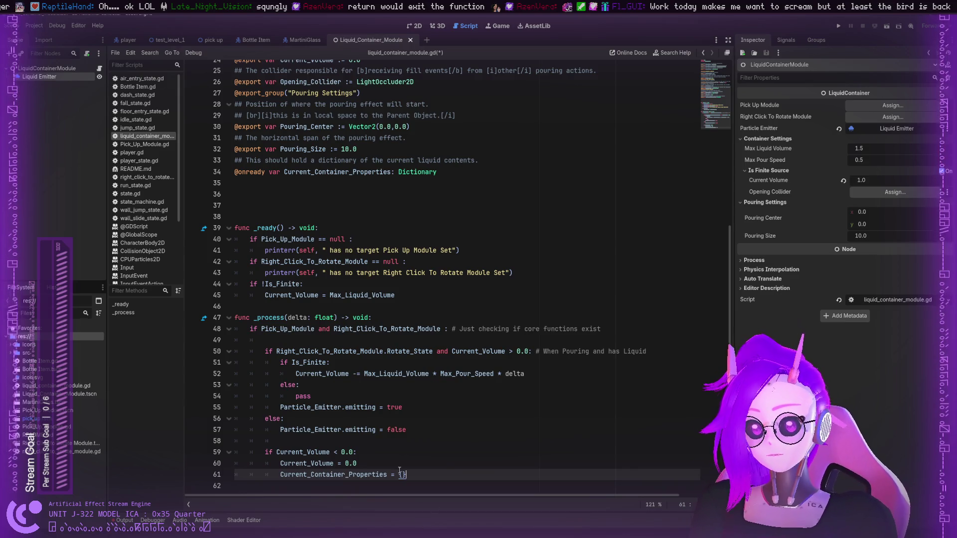
{"action": "left_click_drag", "start_coordinate": [407, 474], "coordinate": [288, 463]}
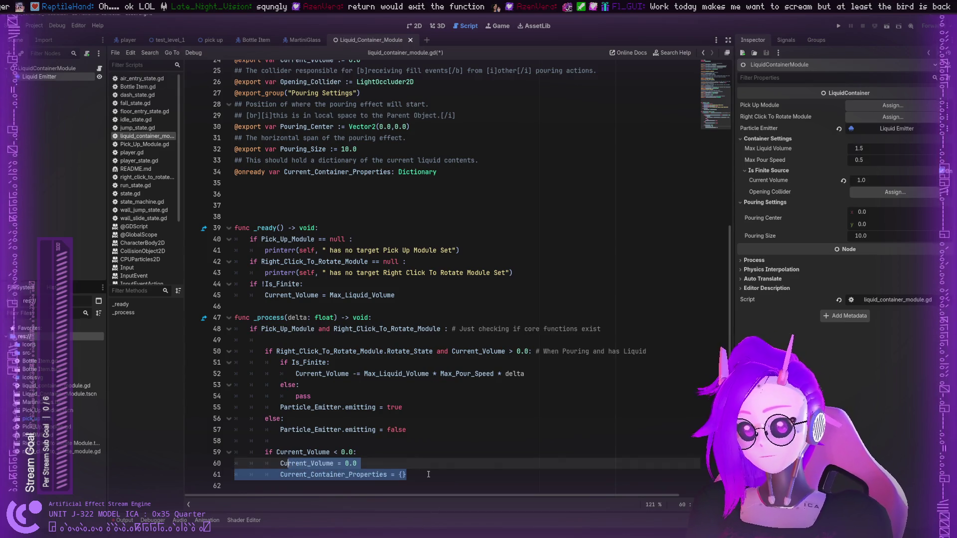
{"action": "left_click", "coordinate": [429, 474]}
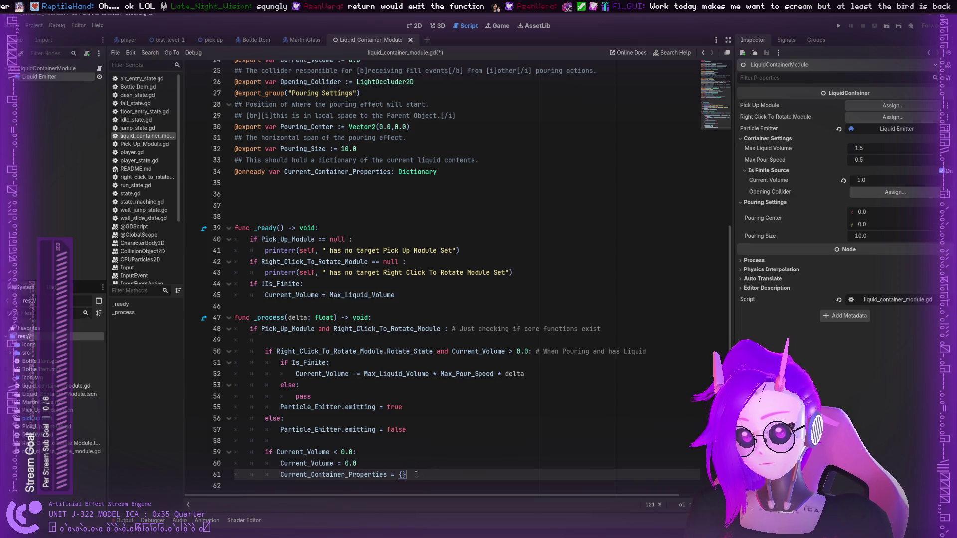
{"action": "key", "text": "shift+Up"}
{"action": "key", "text": "shift+Down"}
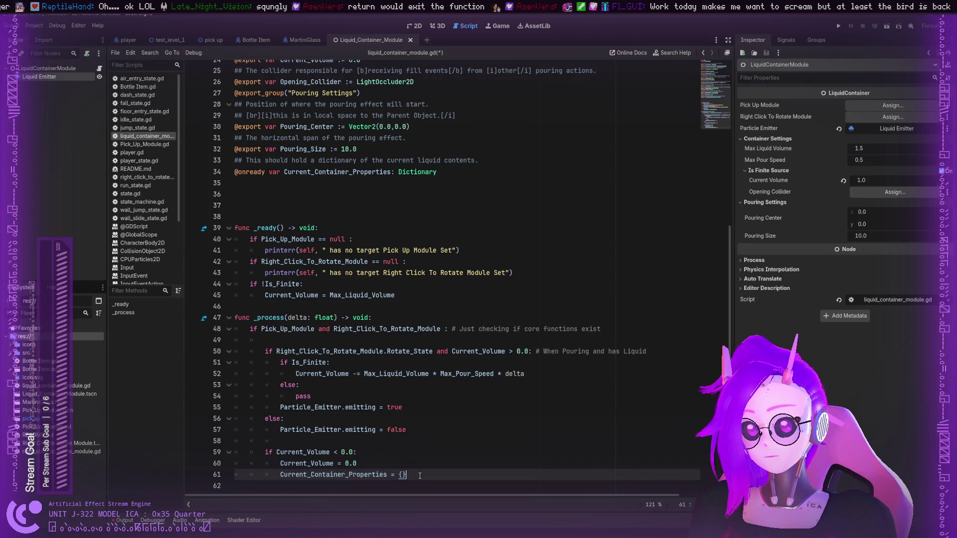
{"action": "key", "text": "Return"}
{"action": "key", "text": "Return"}
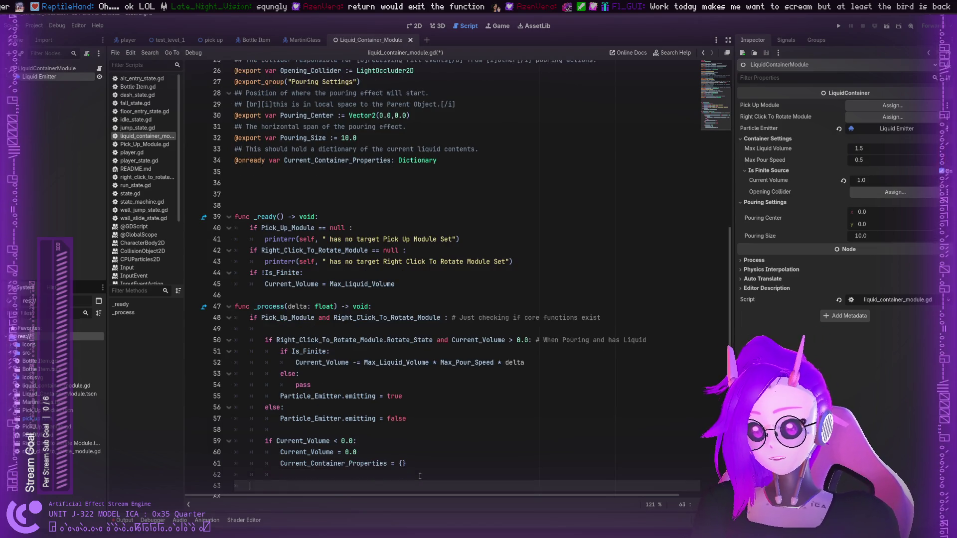
{"action": "left_click", "coordinate": [420, 469]}
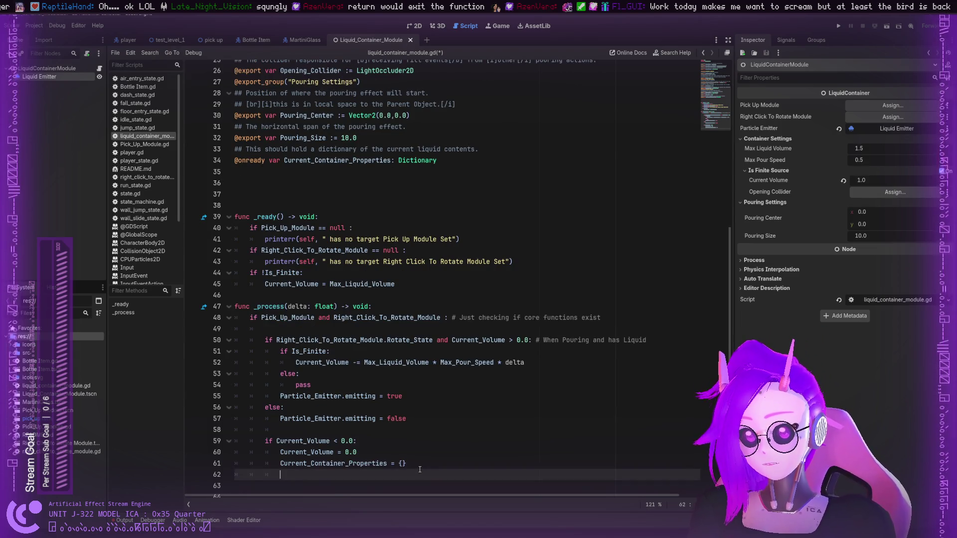
Declare a new function '_clearContainer():' below the reset block
{"action": "key", "text": "Return"}
{"action": "key", "text": "Return"}
{"action": "key", "text": "Return"}
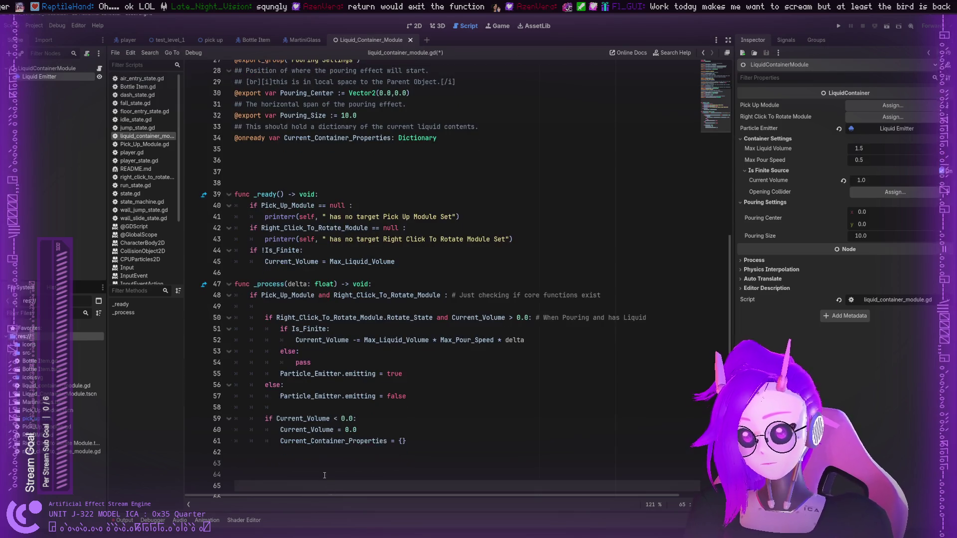
{"action": "left_click", "coordinate": [325, 475]}
{"action": "type", "text": "func Clear"}
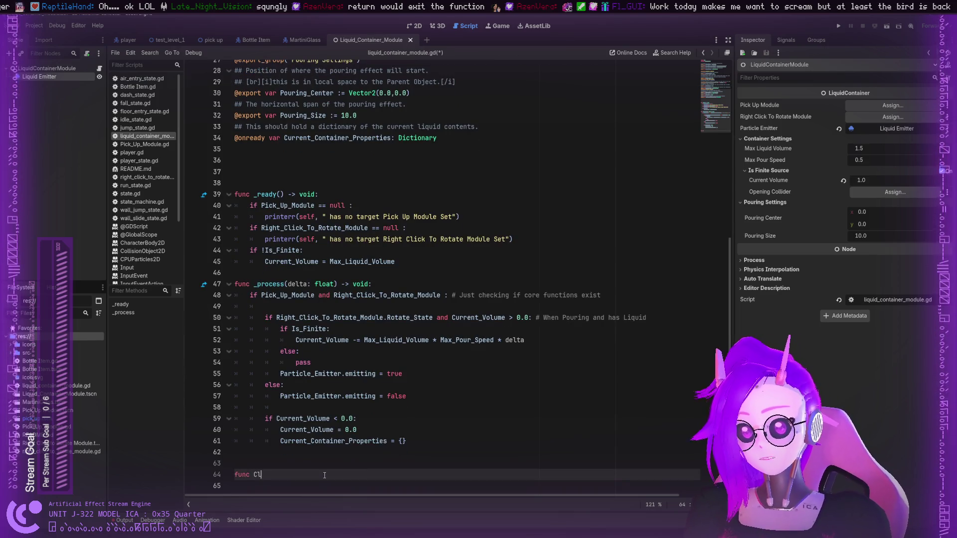
{"action": "key", "text": "BackSpace"}
{"action": "key", "text": "BackSpace"}
{"action": "key", "text": "BackSpace"}
{"action": "type", "text": "clear"}
{"action": "type", "text": "Vol"}
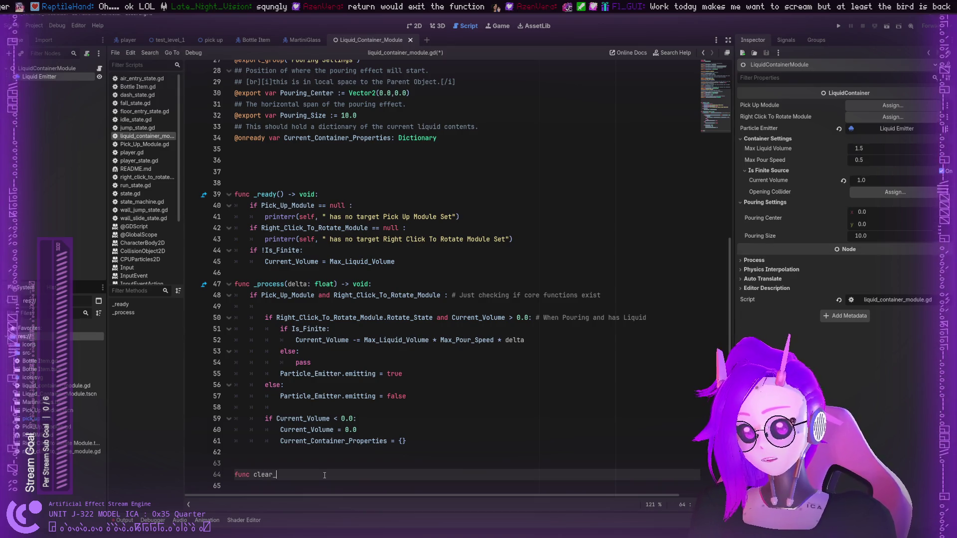
{"action": "type", "text": "ume"}
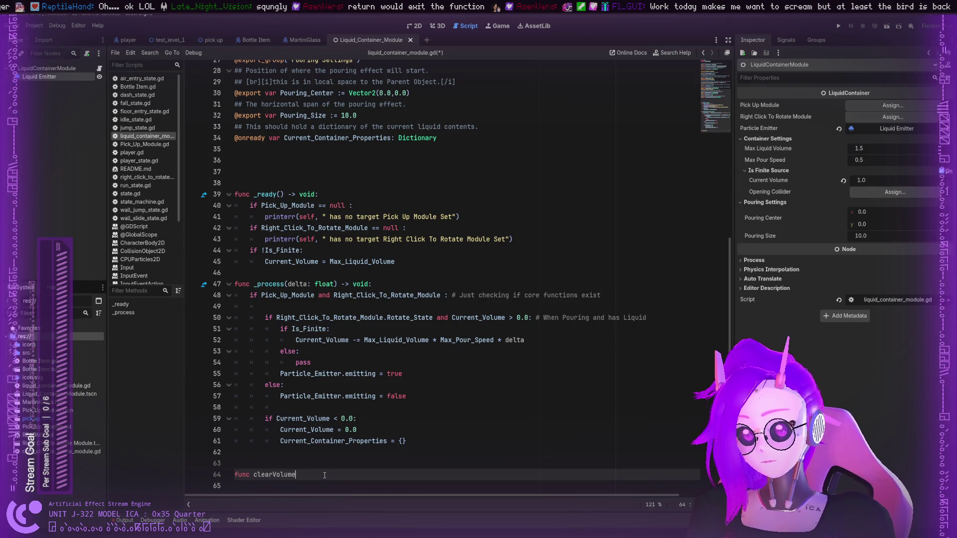
{"action": "key", "text": "BackSpace"}
{"action": "key", "text": "BackSpace"}
{"action": "key", "text": "BackSpace"}
{"action": "type", "text": "Container"}
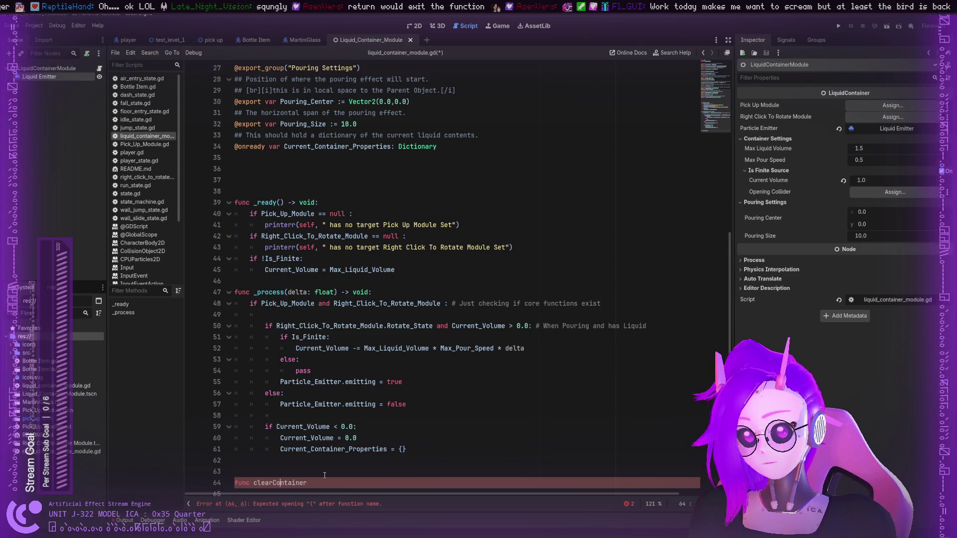
{"action": "type", "text": "_"}
{"action": "key", "text": "Right"}
{"action": "key", "text": "Right"}
{"action": "key", "text": "Right"}
{"action": "type", "text": ":"}
{"action": "key", "text": "Return"}
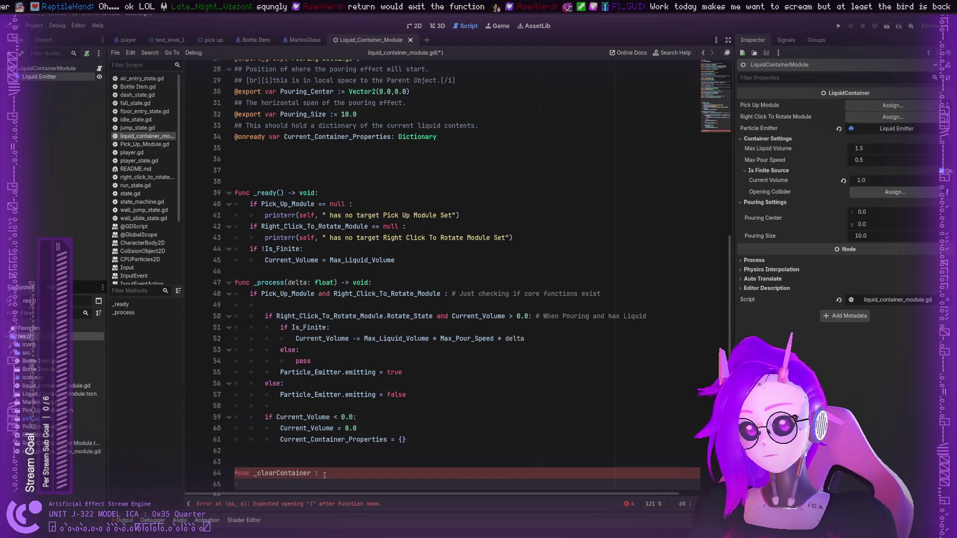
{"action": "key", "text": "BackSpace"}
{"action": "key", "text": "BackSpace"}
{"action": "type", "text": "()"}
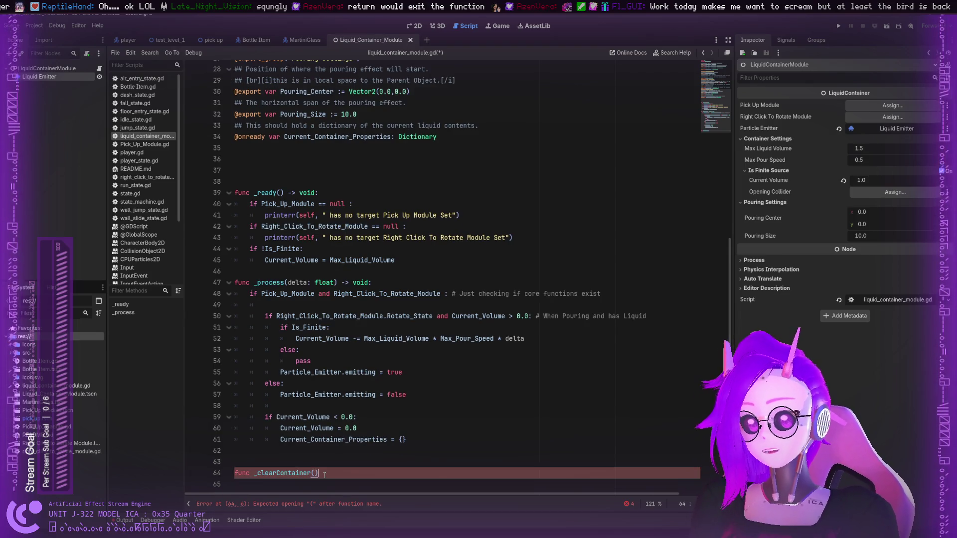
{"action": "type", "text": ":"}
{"action": "key", "text": "Return"}
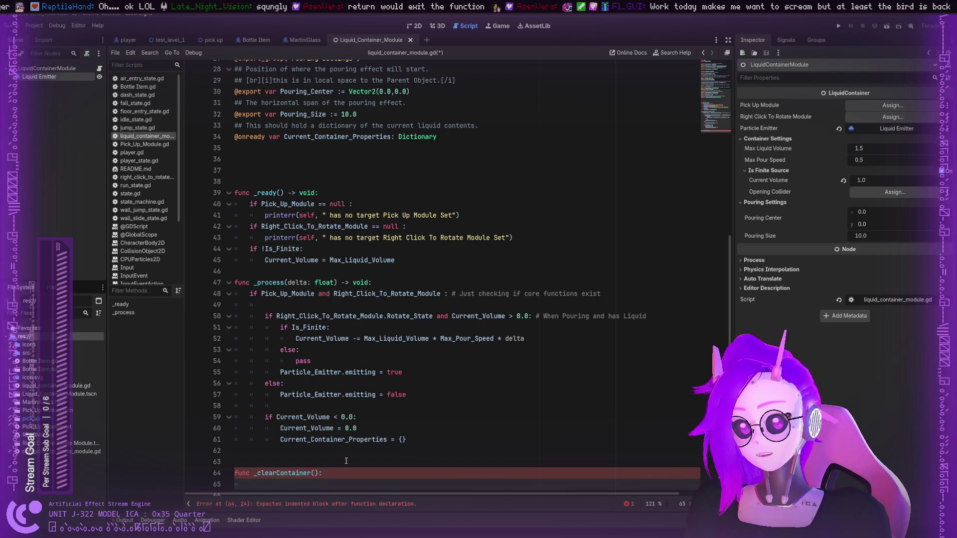
Move the Current_Volume and Current_Container_Properties reset lines into the _clearContainer() body
{"action": "scroll", "coordinate": [347, 465], "scroll_direction": "down", "scroll_amount": 1}
{"action": "left_click_drag", "start_coordinate": [406, 428], "coordinate": [280, 417]}
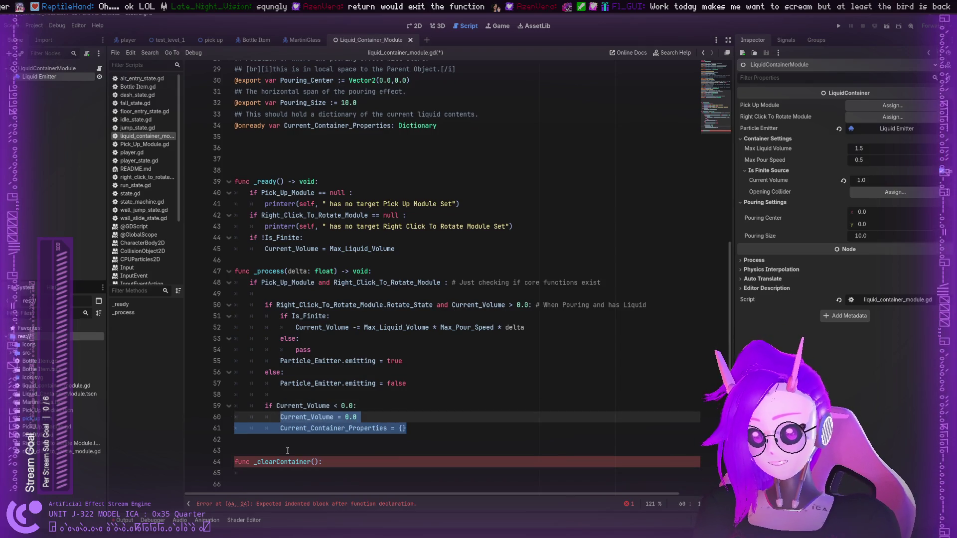
{"action": "key", "text": "ctrl+x"}
{"action": "left_click", "coordinate": [276, 463]}
{"action": "key", "text": "ctrl+v"}
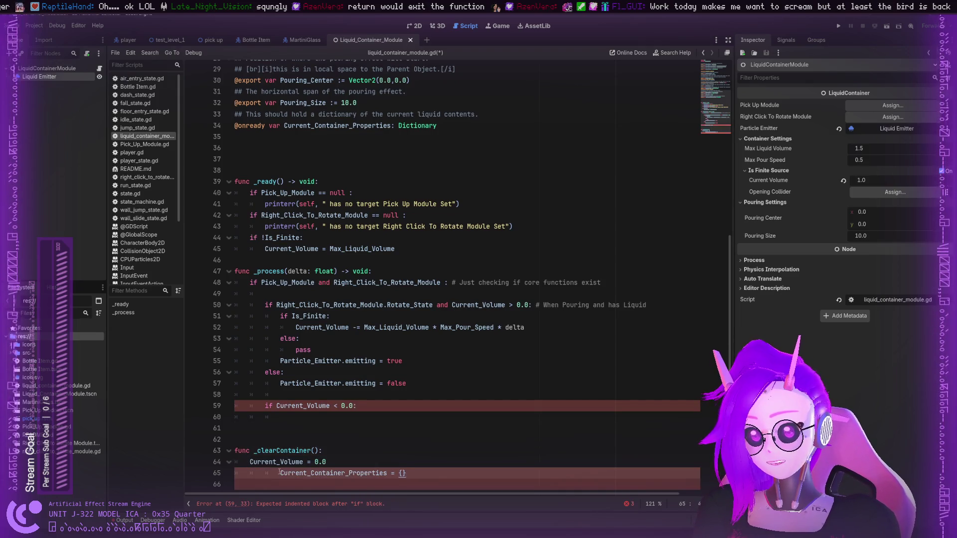
{"action": "key", "text": "BackSpace"}
{"action": "key", "text": "BackSpace"}
Call _clearContainer() inside the below-zero volume check
{"action": "double_click", "coordinate": [283, 450]}
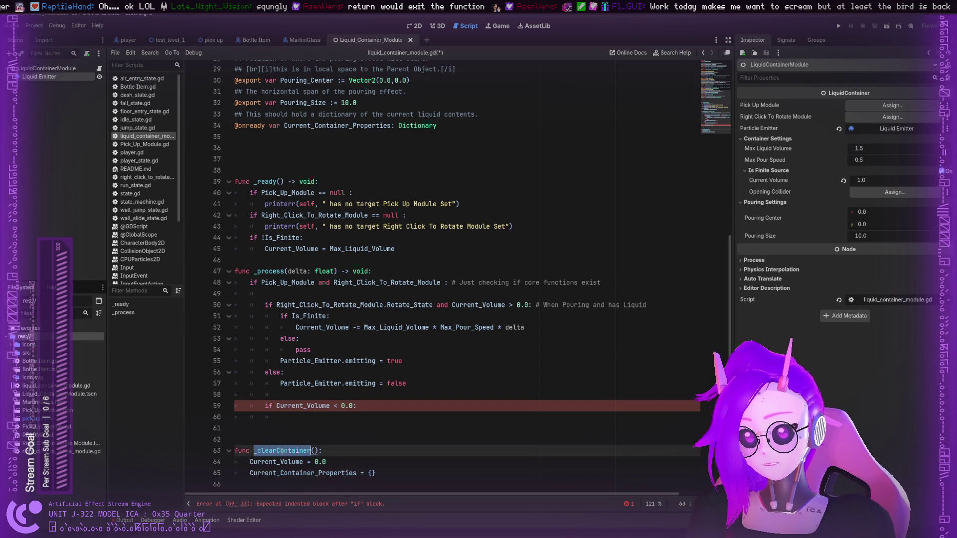
{"action": "left_click", "coordinate": [295, 416]}
{"action": "key", "text": "ctrl+v"}
{"action": "type", "text": "()"}
{"action": "key", "text": "Return"}
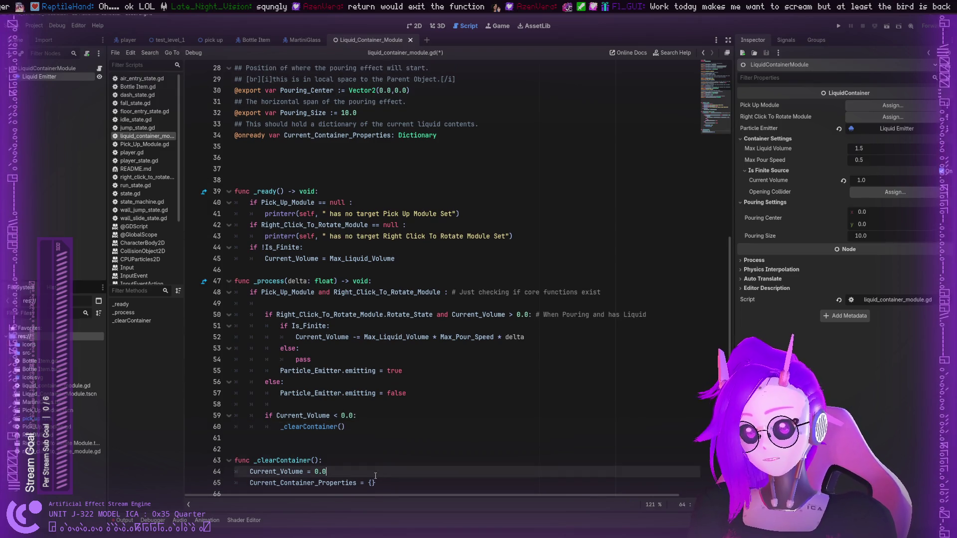
{"action": "key", "text": "BackSpace"}
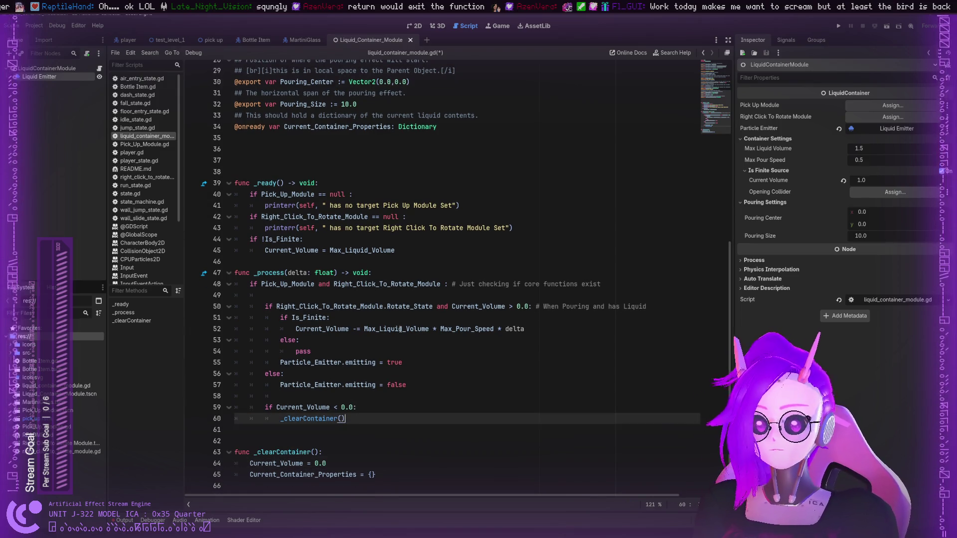
{"action": "left_click", "coordinate": [416, 386]}
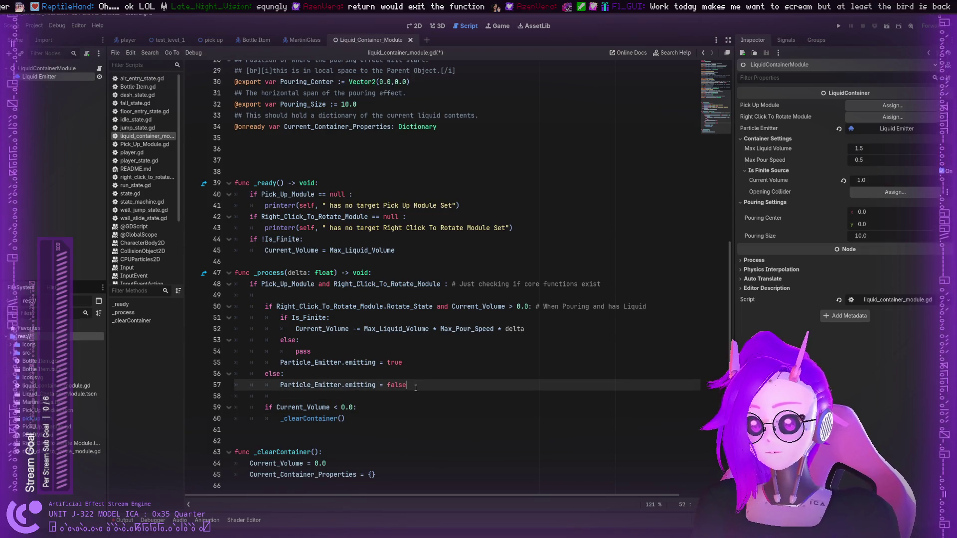
Review the volume-drain, emitting and Rotate_State lines, save the script, and open Bottle Item
{"action": "left_click", "coordinate": [358, 329]}
{"action": "double_click", "coordinate": [401, 329]}
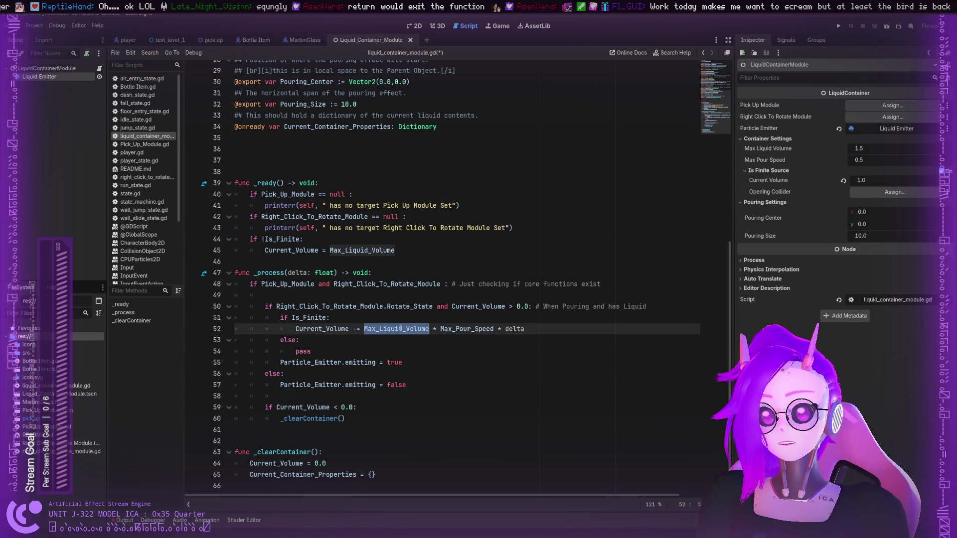
{"action": "left_click_drag", "start_coordinate": [295, 329], "coordinate": [552, 330]}
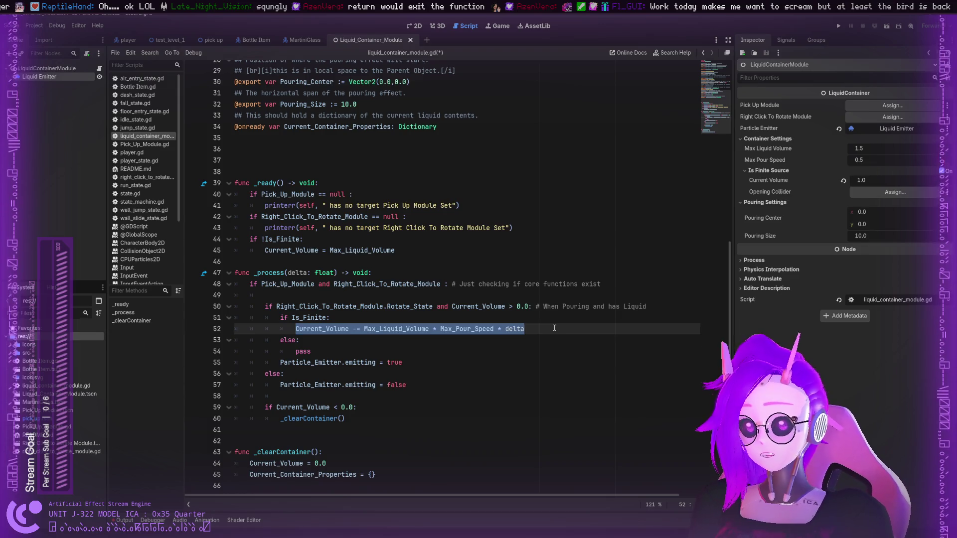
{"action": "left_click", "coordinate": [358, 363]}
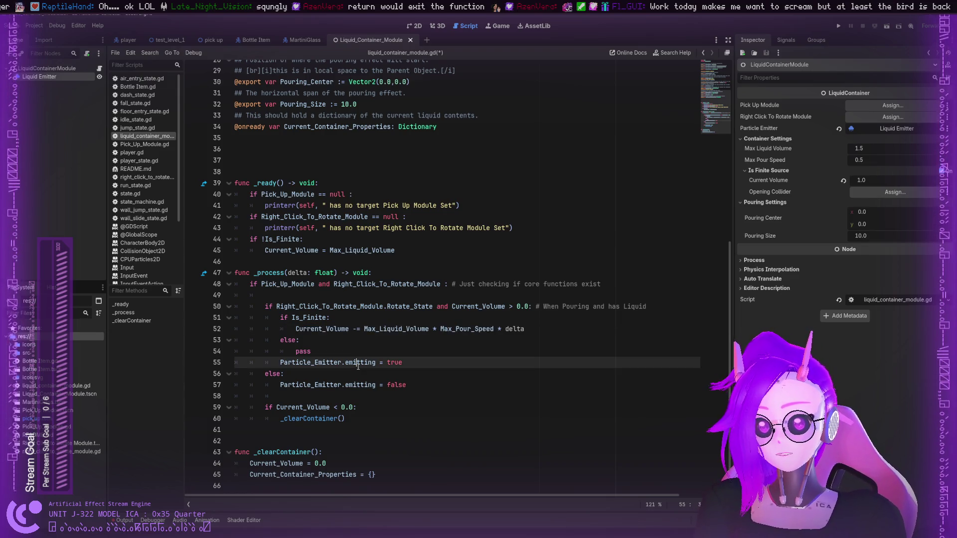
{"action": "double_click", "coordinate": [359, 364]}
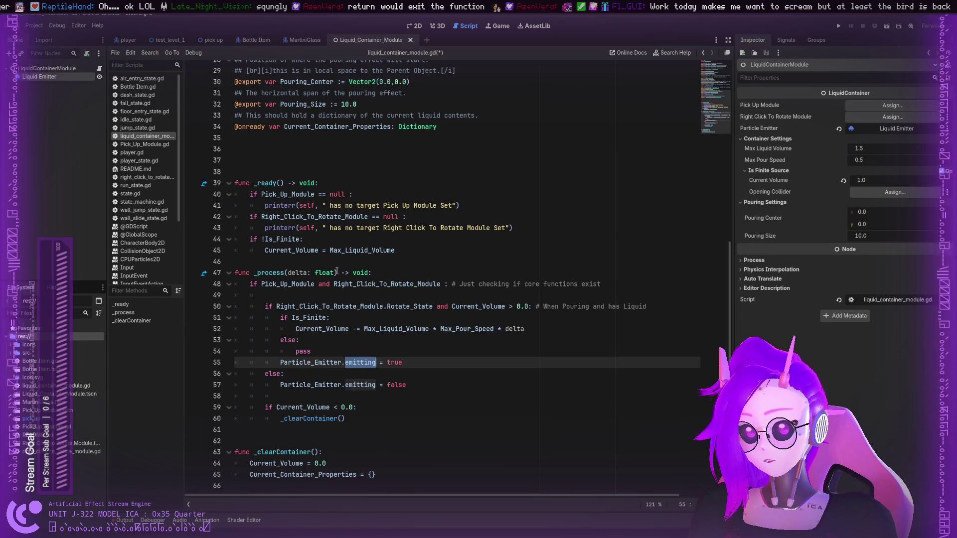
{"action": "left_click", "coordinate": [336, 273]}
{"action": "double_click", "coordinate": [387, 284]}
{"action": "double_click", "coordinate": [374, 306]}
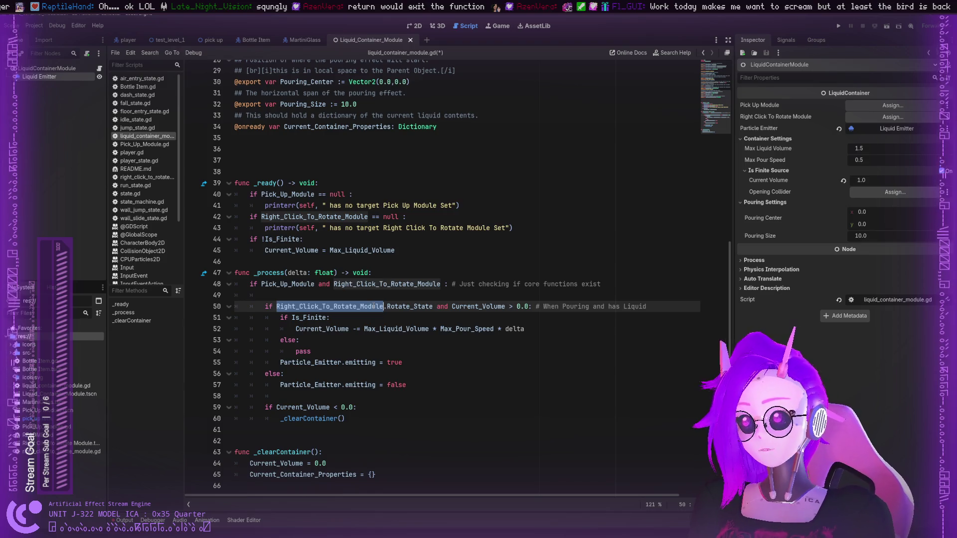
{"action": "double_click", "coordinate": [419, 306]}
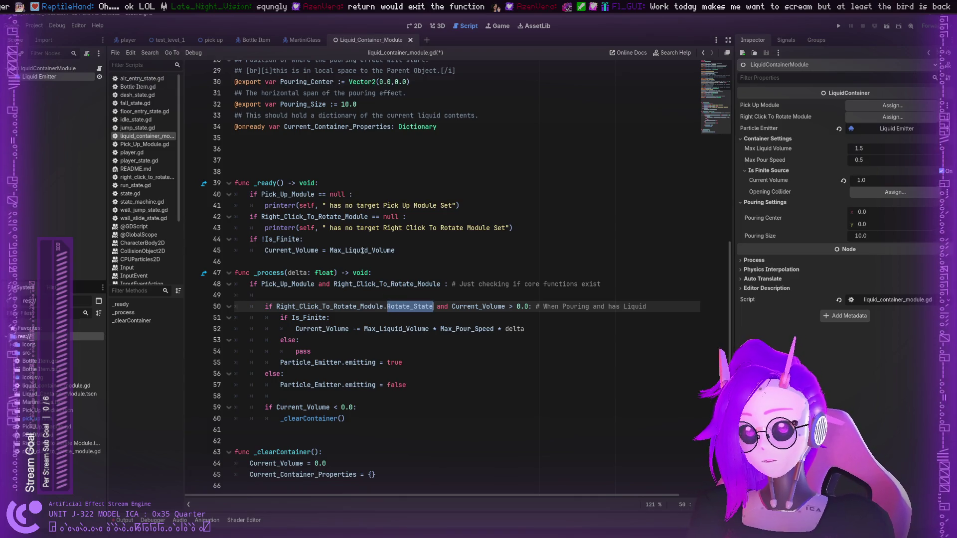
{"action": "key", "text": "ctrl+s"}
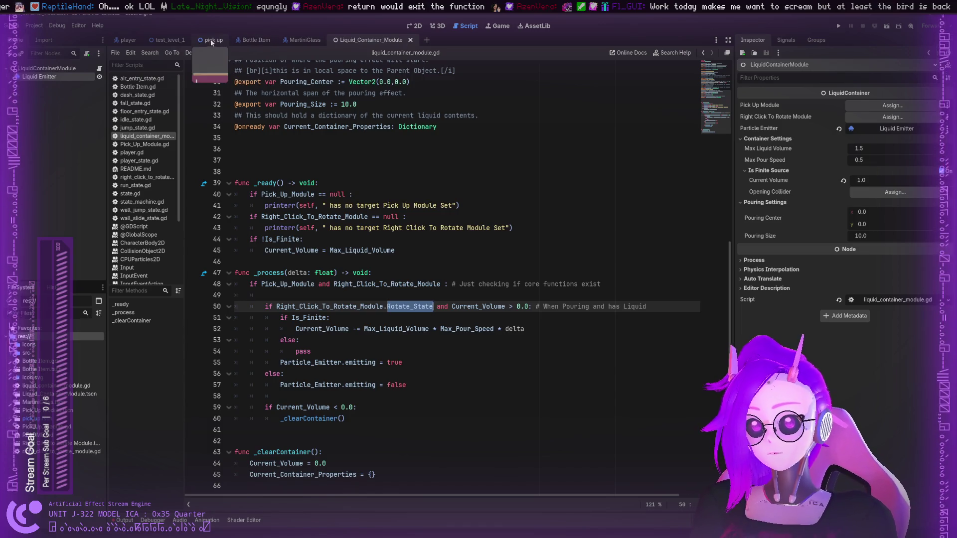
{"action": "left_click", "coordinate": [245, 41]}
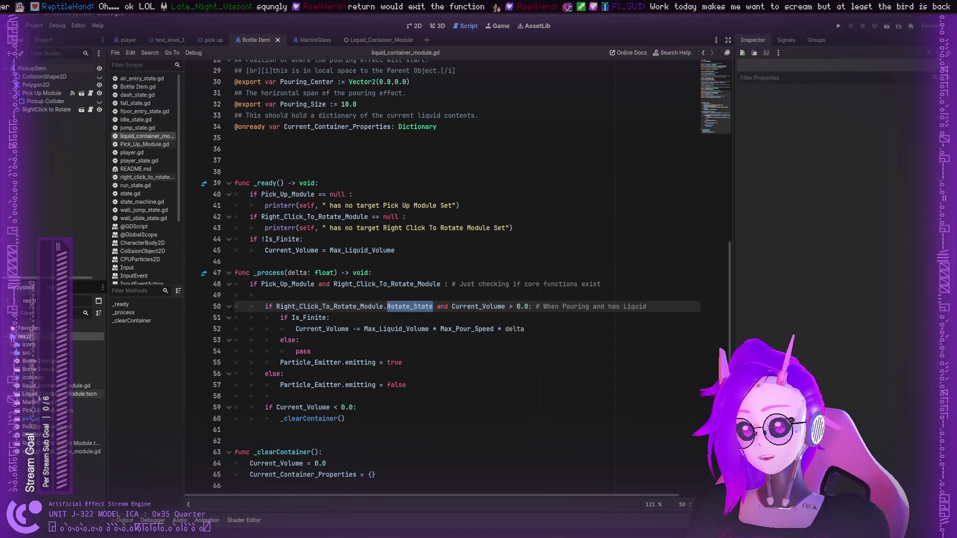
Instance Liquid_Container_Module.tscn under PickupItem in Bottle Item and switch to the 2D view
{"action": "left_click_drag", "start_coordinate": [114, 245], "coordinate": [31, 123]}
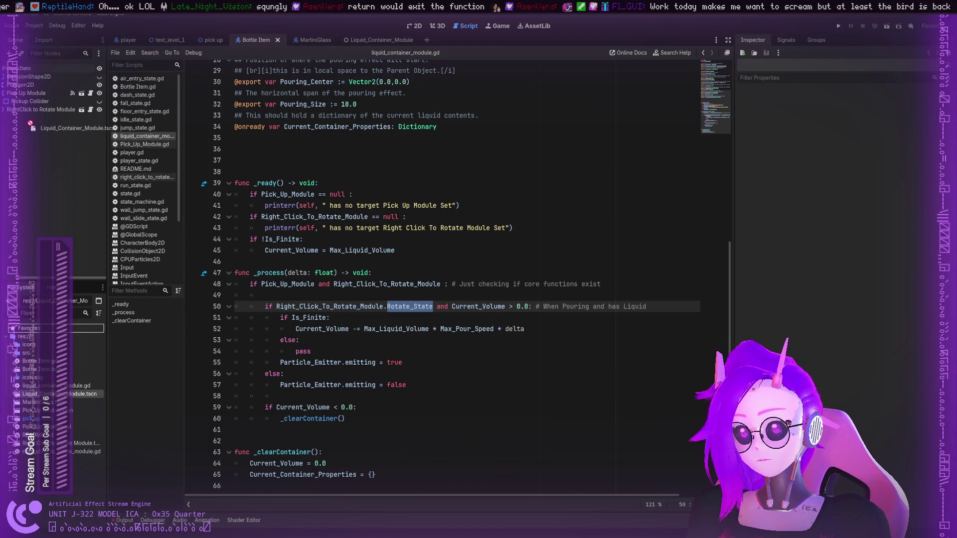
{"action": "left_click_drag", "start_coordinate": [20, 71], "coordinate": [20, 71]}
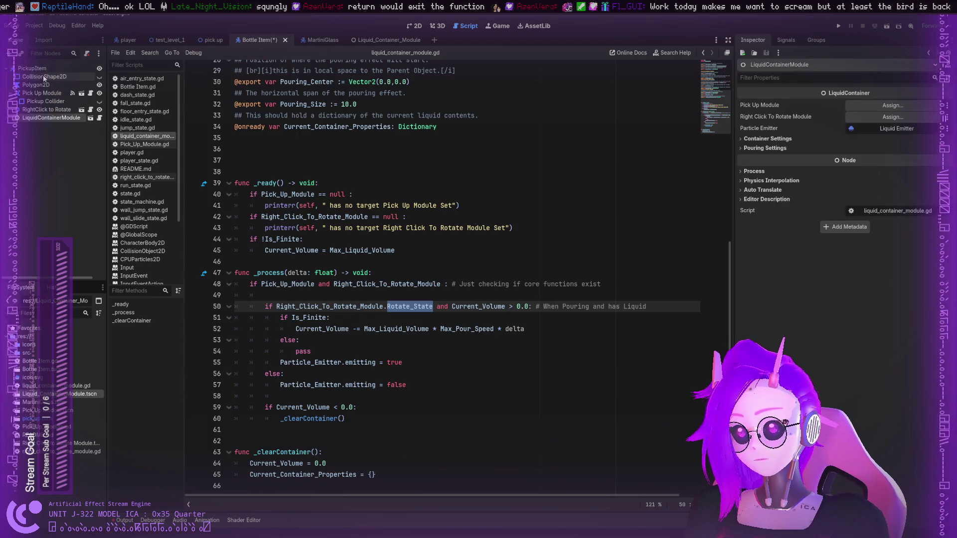
{"action": "left_click", "coordinate": [41, 71]}
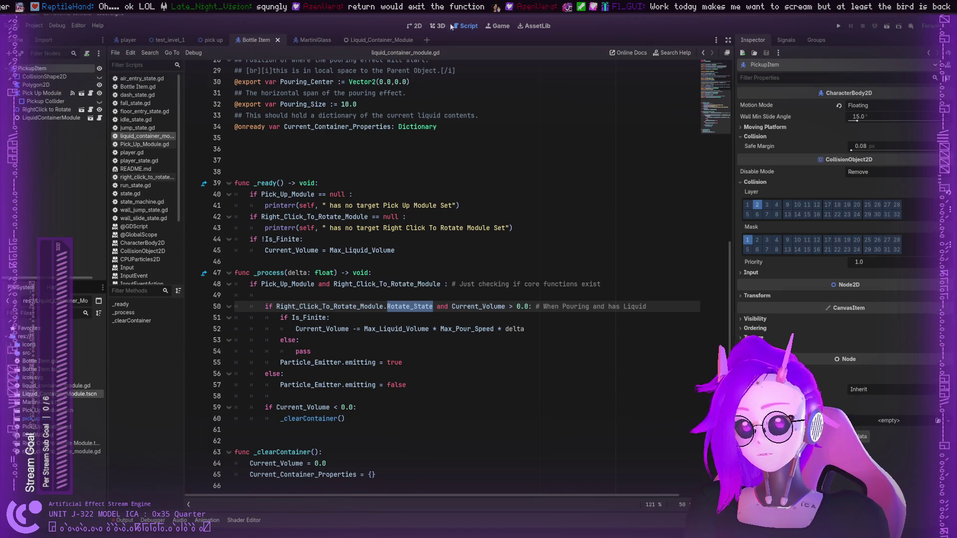
{"action": "left_click", "coordinate": [424, 26]}
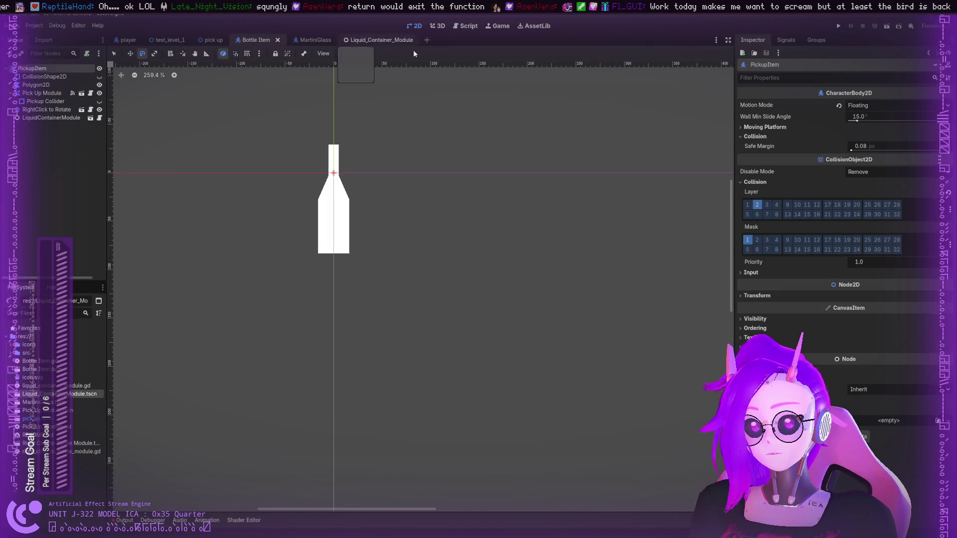
Assign Pick Up Module and RightClick to Rotate Module to the LiquidContainerModule's Inspector fields
{"action": "left_click", "coordinate": [38, 118]}
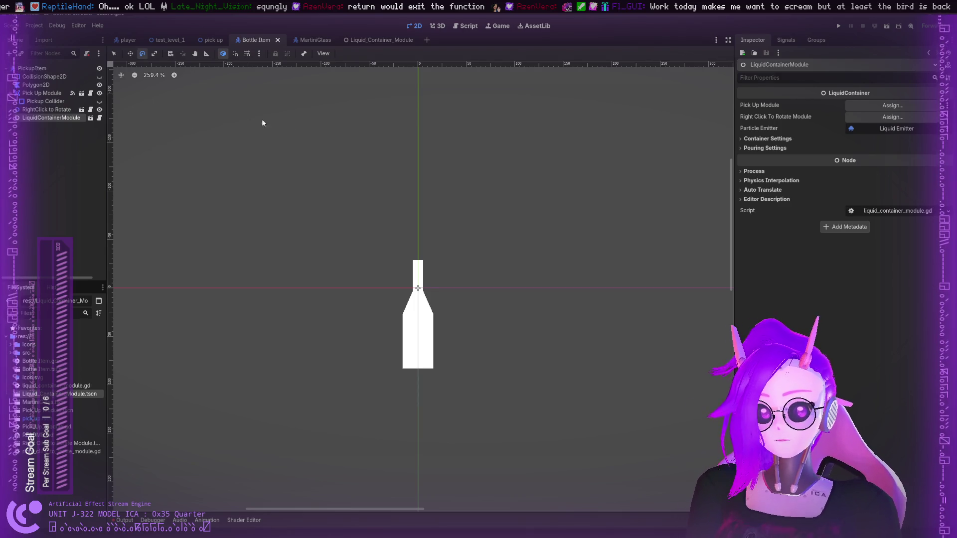
{"action": "left_click_drag", "start_coordinate": [40, 92], "coordinate": [882, 109]}
{"action": "mouse_move", "coordinate": [45, 114]}
{"action": "left_mouse_down"}
{"action": "mouse_move", "coordinate": [321, 142]}
{"action": "mouse_move", "coordinate": [30, 110]}
{"action": "mouse_move", "coordinate": [892, 116]}
{"action": "left_mouse_up"}
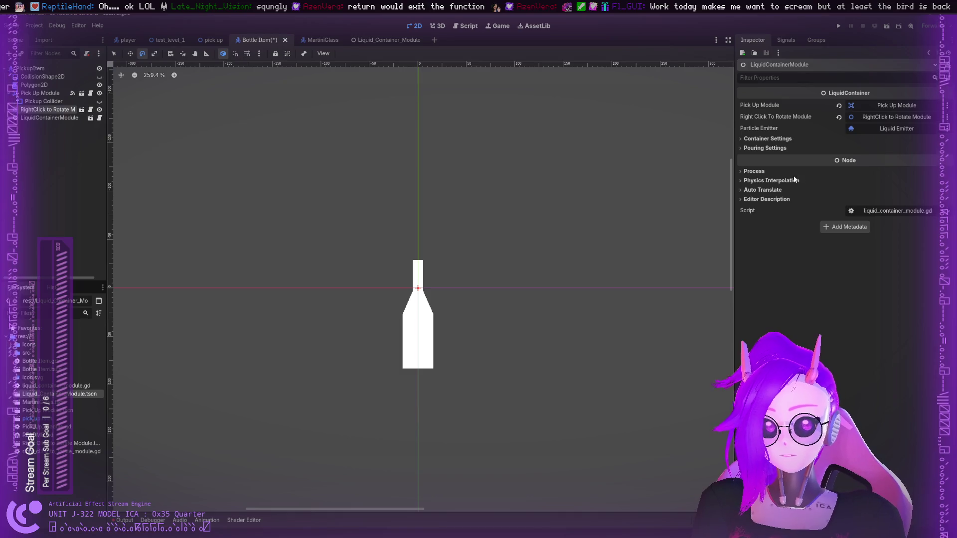
Uncheck Is Finite Source under Container Settings so the bottle never runs dry
{"action": "left_click", "coordinate": [747, 139]}
{"action": "left_click", "coordinate": [746, 139]}
{"action": "left_click", "coordinate": [747, 140]}
{"action": "left_click", "coordinate": [768, 171]}
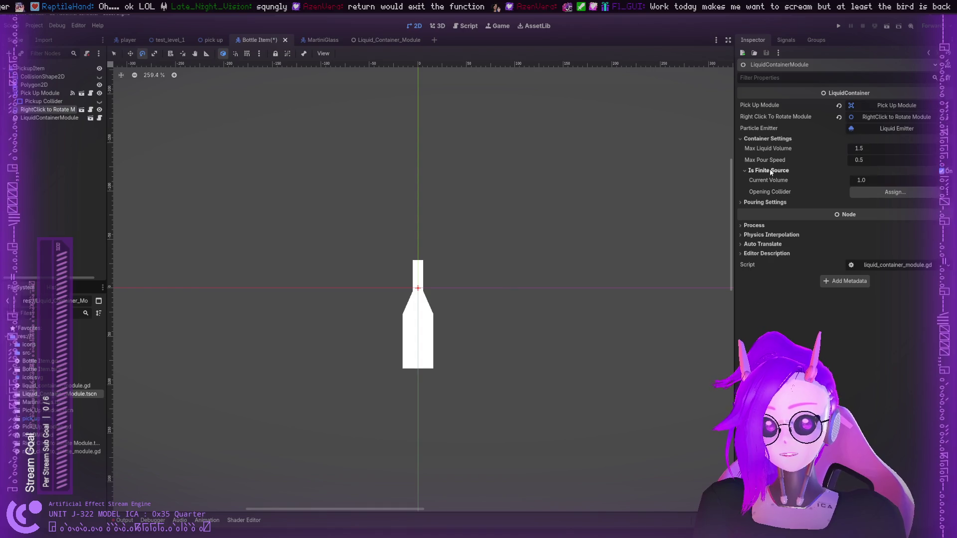
{"action": "left_click", "coordinate": [942, 171]}
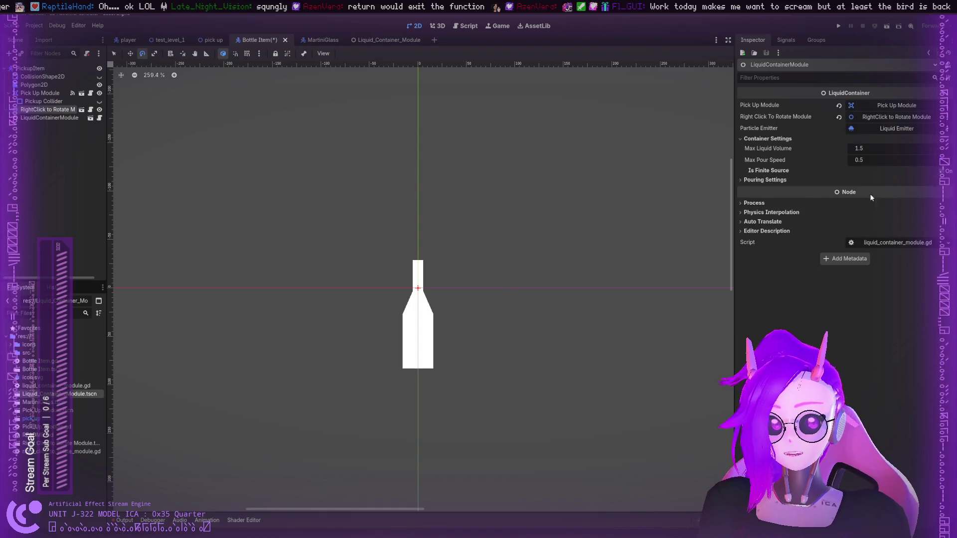
{"action": "left_click", "coordinate": [766, 180]}
{"action": "left_click", "coordinate": [768, 181]}
{"action": "left_click", "coordinate": [768, 181]}
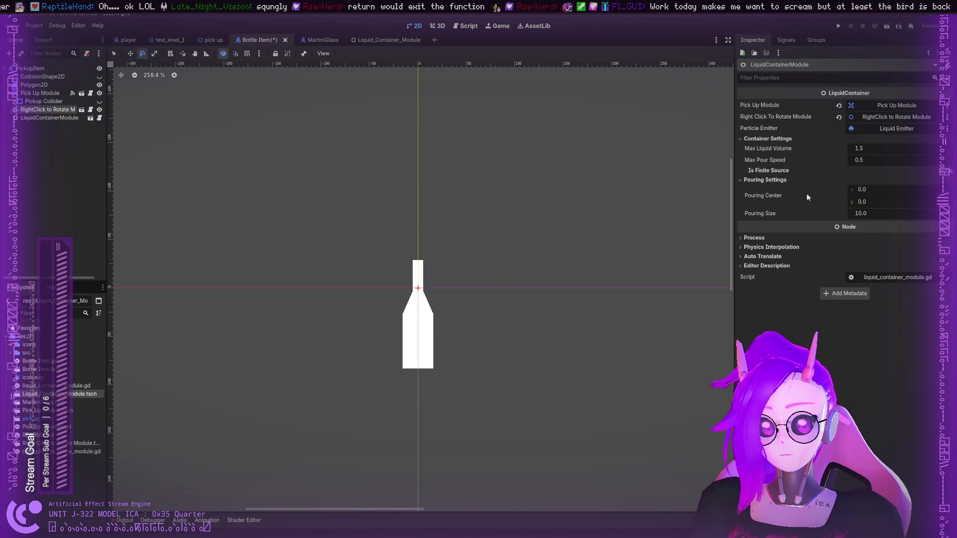
{"action": "left_click", "coordinate": [767, 181]}
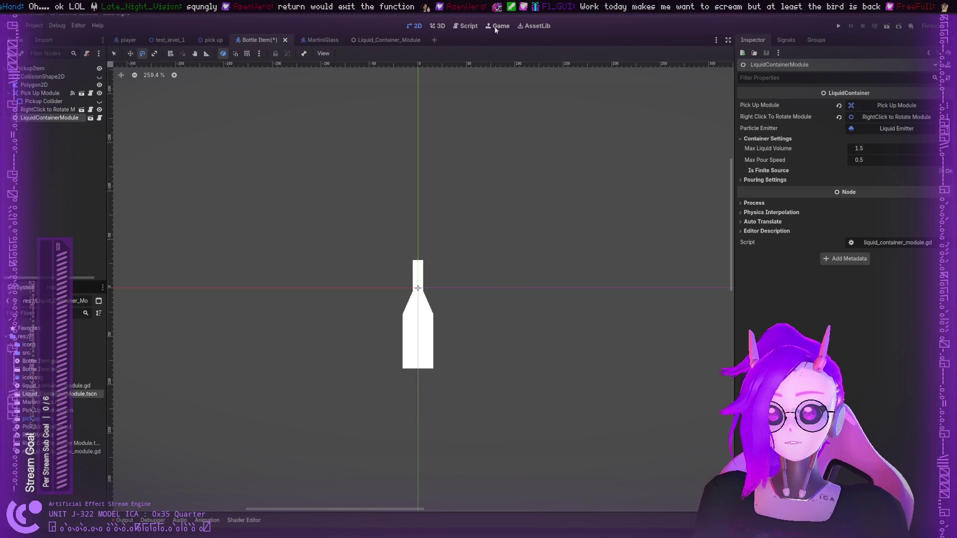
Run the game, drag the bottle to test pickup, stop it, and reselect LiquidContainerModule
{"action": "left_click", "coordinate": [839, 26]}
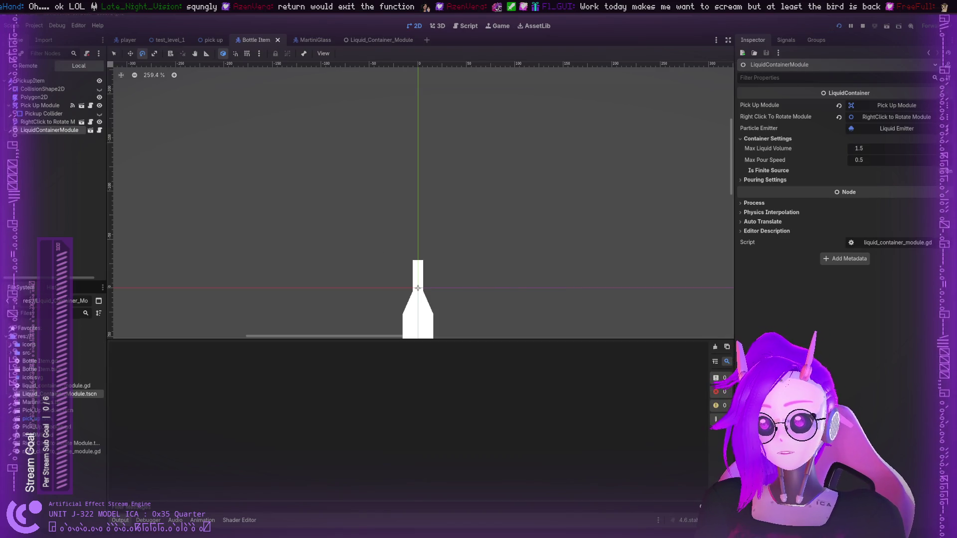
{"action": "mouse_move", "coordinate": [273, 305]}
{"action": "left_mouse_down"}
{"action": "mouse_move", "coordinate": [339, 194]}
{"action": "mouse_move", "coordinate": [444, 184]}
{"action": "mouse_move", "coordinate": [207, 132]}
{"action": "mouse_move", "coordinate": [142, 82]}
{"action": "mouse_move", "coordinate": [383, 173]}
{"action": "mouse_move", "coordinate": [430, 158]}
{"action": "mouse_move", "coordinate": [412, 146]}
{"action": "mouse_move", "coordinate": [278, 170]}
{"action": "mouse_move", "coordinate": [416, 217]}
{"action": "mouse_move", "coordinate": [431, 177]}
{"action": "mouse_move", "coordinate": [321, 201]}
{"action": "mouse_move", "coordinate": [357, 219]}
{"action": "mouse_move", "coordinate": [349, 318]}
{"action": "left_mouse_up"}
{"action": "left_click", "coordinate": [665, 57]}
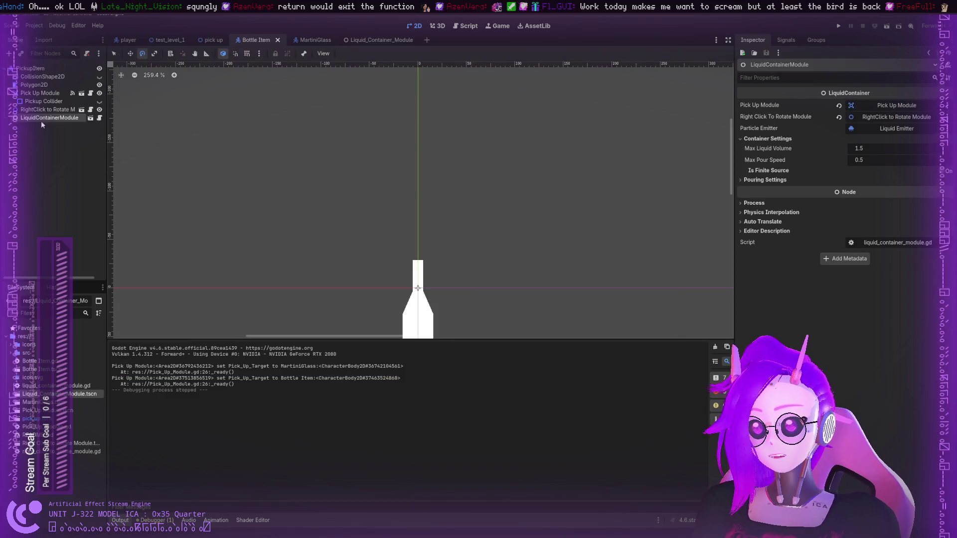
{"action": "left_click", "coordinate": [39, 94]}
{"action": "left_click", "coordinate": [43, 118]}
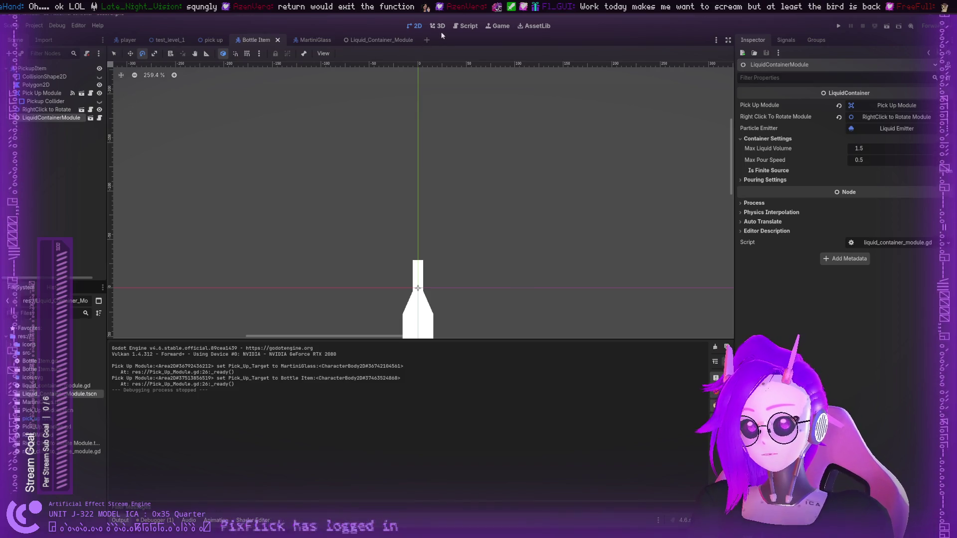
Change the Liquid_Container_Module root node's type to Node2D and save that scene
{"action": "left_click", "coordinate": [349, 40]}
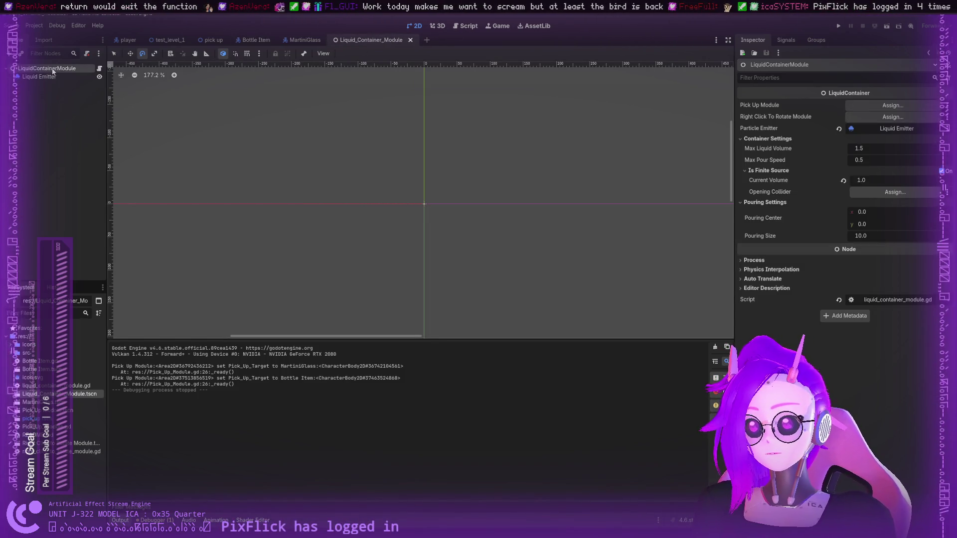
{"action": "left_click", "coordinate": [55, 77]}
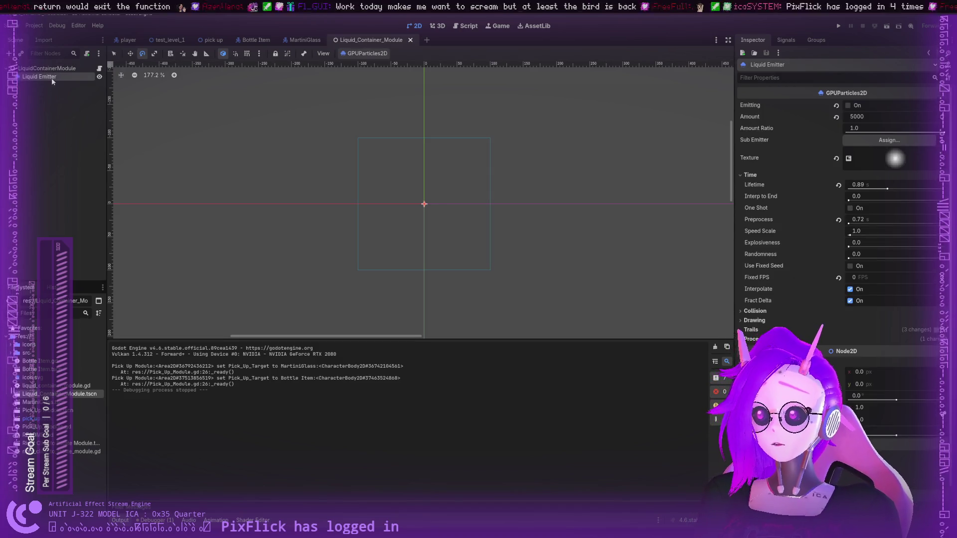
{"action": "left_click", "coordinate": [53, 70]}
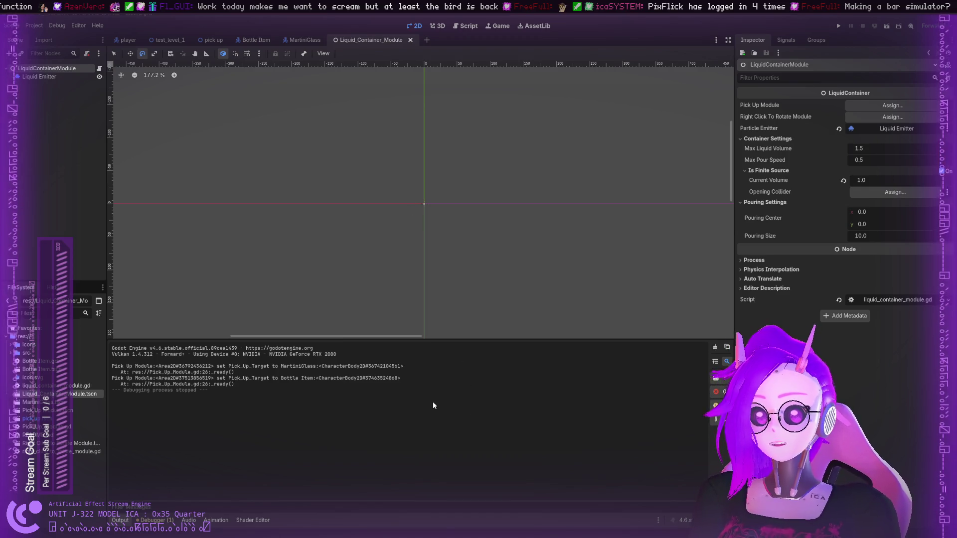
{"action": "key", "text": "ctrl+z"}
{"action": "key", "text": "ctrl+s"}
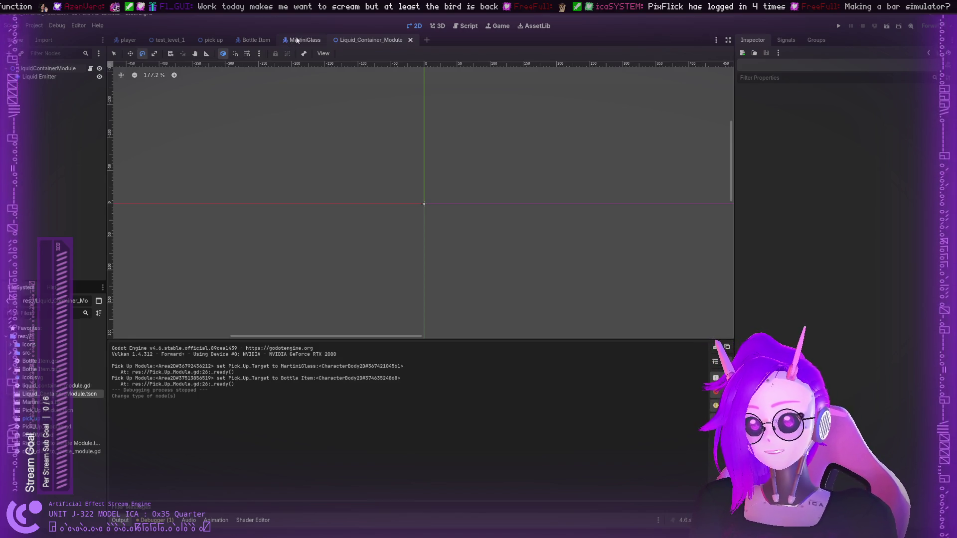
Return to the Bottle Item scene, clear the node selection and run the game again
{"action": "left_click", "coordinate": [213, 39]}
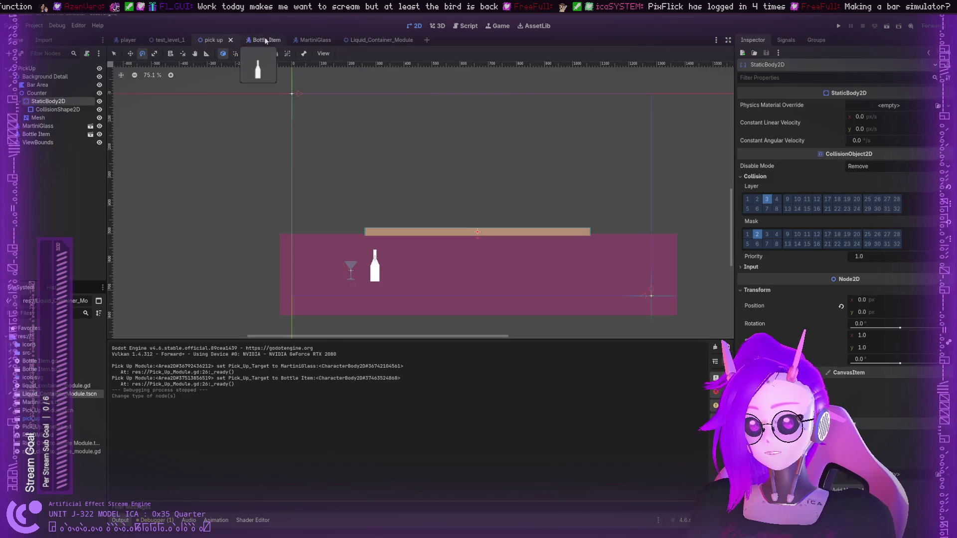
{"action": "left_click", "coordinate": [256, 40]}
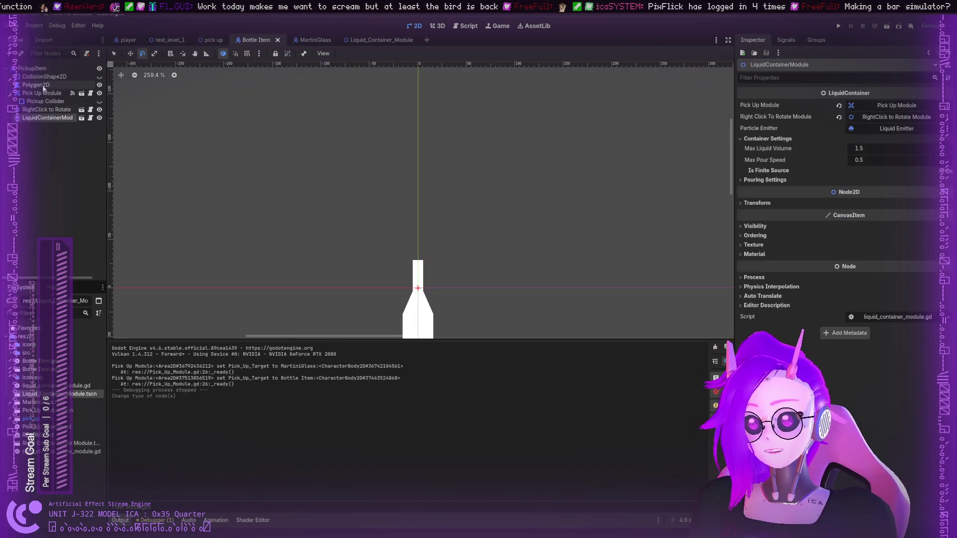
{"action": "left_click", "coordinate": [56, 128]}
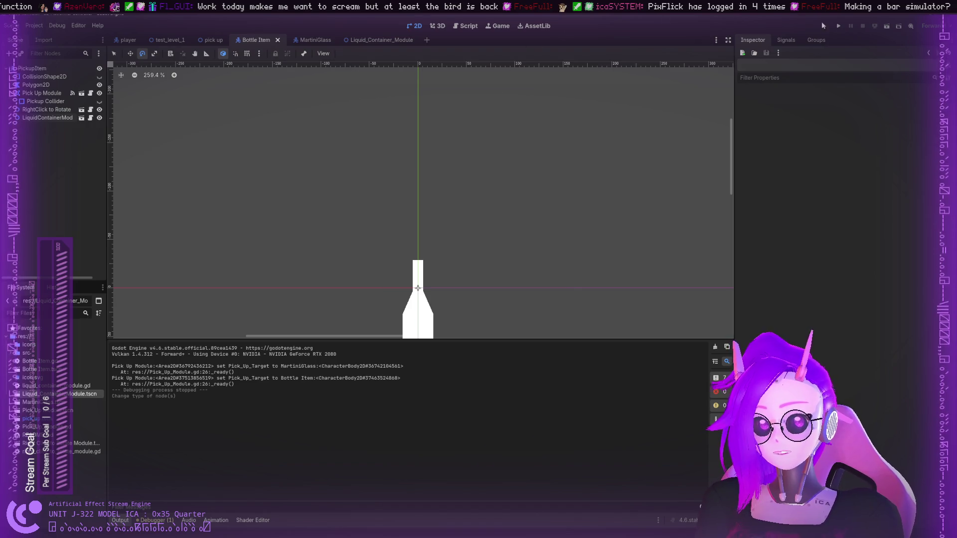
{"action": "left_click", "coordinate": [840, 27]}
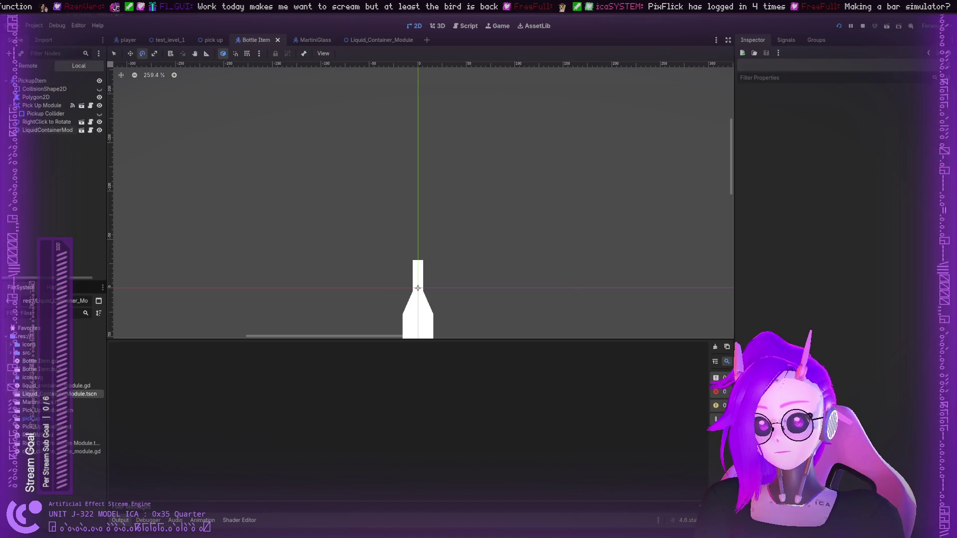
Lift and tilt the bottle twice over the martini glass, pouring a green particle stream
{"action": "mouse_move", "coordinate": [300, 303]}
{"action": "left_mouse_down"}
{"action": "mouse_move", "coordinate": [296, 253]}
{"action": "mouse_move", "coordinate": [358, 163]}
{"action": "mouse_move", "coordinate": [447, 150]}
{"action": "mouse_move", "coordinate": [344, 150]}
{"action": "mouse_move", "coordinate": [507, 154]}
{"action": "mouse_move", "coordinate": [380, 166]}
{"action": "mouse_move", "coordinate": [359, 179]}
{"action": "left_mouse_up"}
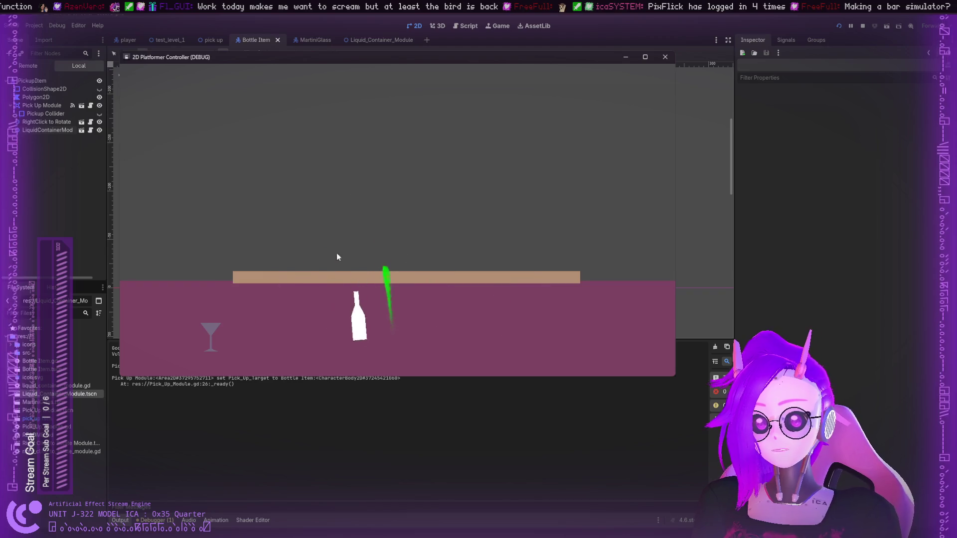
{"action": "mouse_move", "coordinate": [358, 347]}
{"action": "left_mouse_down"}
{"action": "mouse_move", "coordinate": [342, 177]}
{"action": "mouse_move", "coordinate": [342, 218]}
{"action": "mouse_move", "coordinate": [353, 163]}
{"action": "mouse_move", "coordinate": [262, 159]}
{"action": "mouse_move", "coordinate": [280, 149]}
{"action": "mouse_move", "coordinate": [338, 179]}
{"action": "mouse_move", "coordinate": [313, 171]}
{"action": "mouse_move", "coordinate": [263, 199]}
{"action": "mouse_move", "coordinate": [231, 238]}
{"action": "mouse_move", "coordinate": [218, 227]}
{"action": "mouse_move", "coordinate": [223, 262]}
{"action": "mouse_move", "coordinate": [279, 149]}
{"action": "mouse_move", "coordinate": [340, 178]}
{"action": "mouse_move", "coordinate": [311, 170]}
{"action": "mouse_move", "coordinate": [241, 217]}
{"action": "mouse_move", "coordinate": [230, 238]}
{"action": "mouse_move", "coordinate": [212, 227]}
{"action": "mouse_move", "coordinate": [215, 254]}
{"action": "mouse_move", "coordinate": [412, 182]}
{"action": "left_mouse_up"}
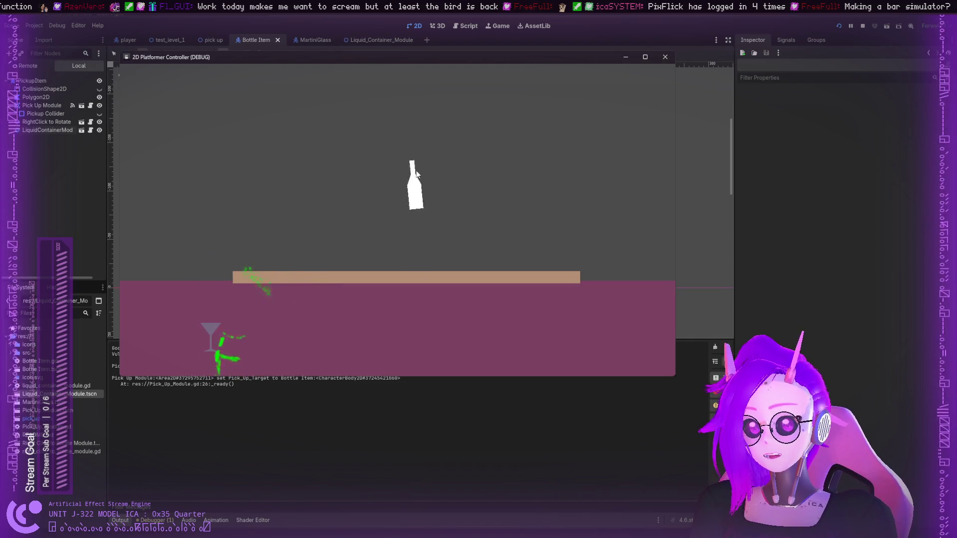